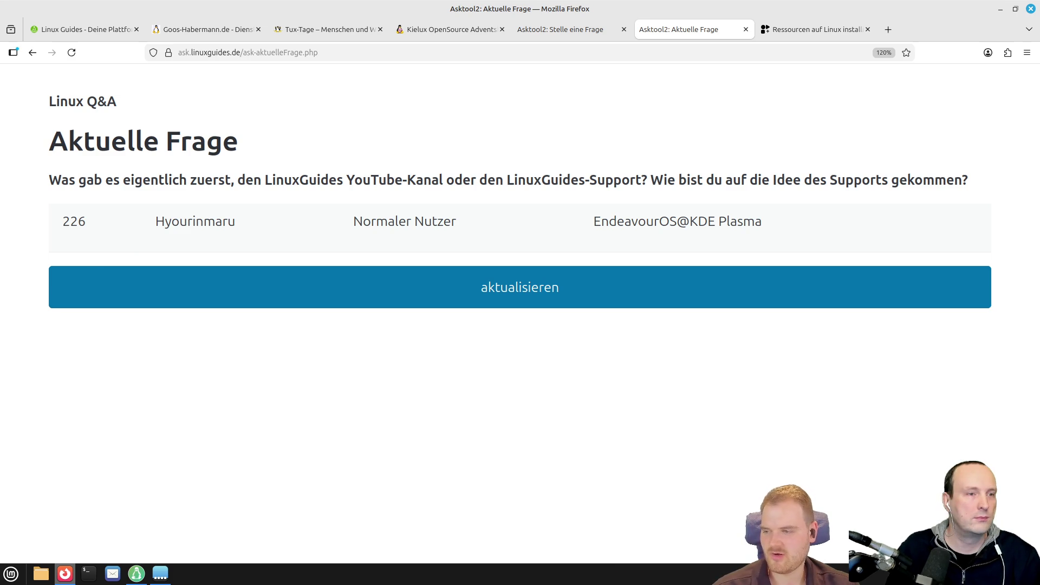
- Load Asktool question 227 about double encryption-password prompts on Linux Mint 22.2
click(339, 294)
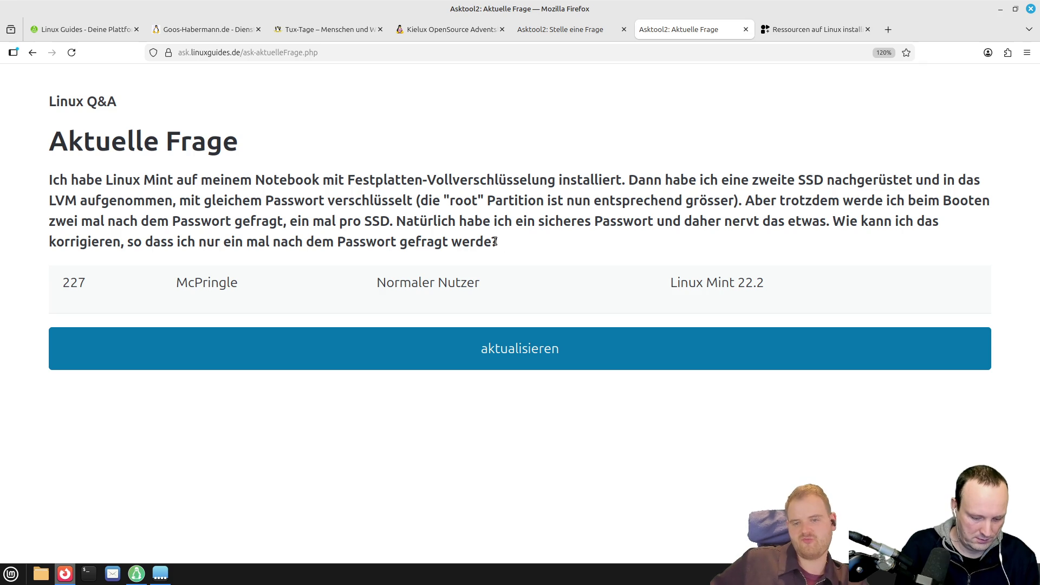
- Copy the full text of question 227 on double boot password prompts, then open a blank tab
mouse_move(495, 242)
mouse_down()
mouse_move(515, 221)
mouse_move(321, 180)
mouse_move(49, 179)
mouse_move(174, 190)
mouse_move(43, 176)
mouse_up()
right_click(86, 182)
click(98, 190)
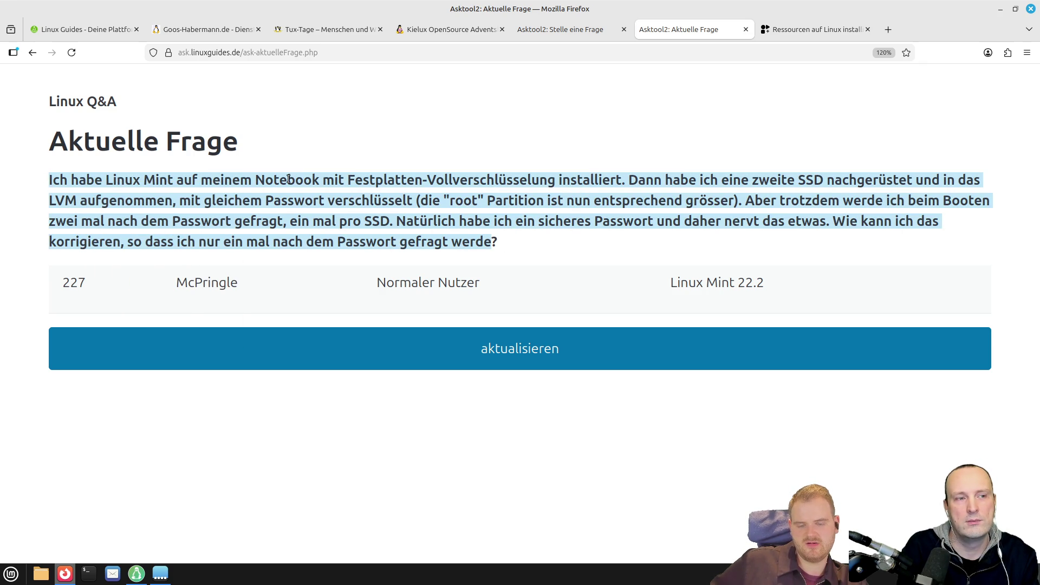
click(288, 178)
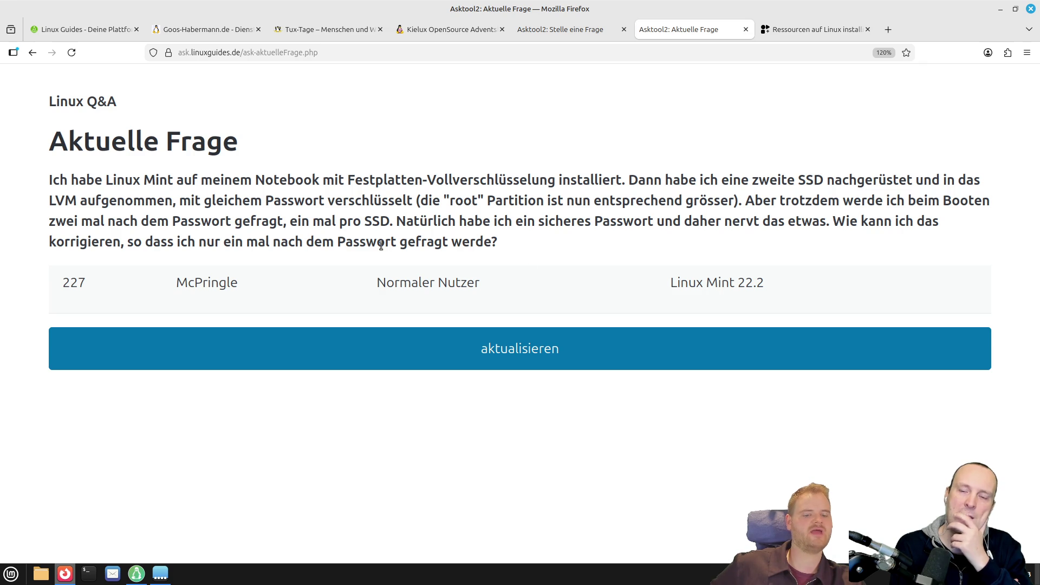
click(889, 31)
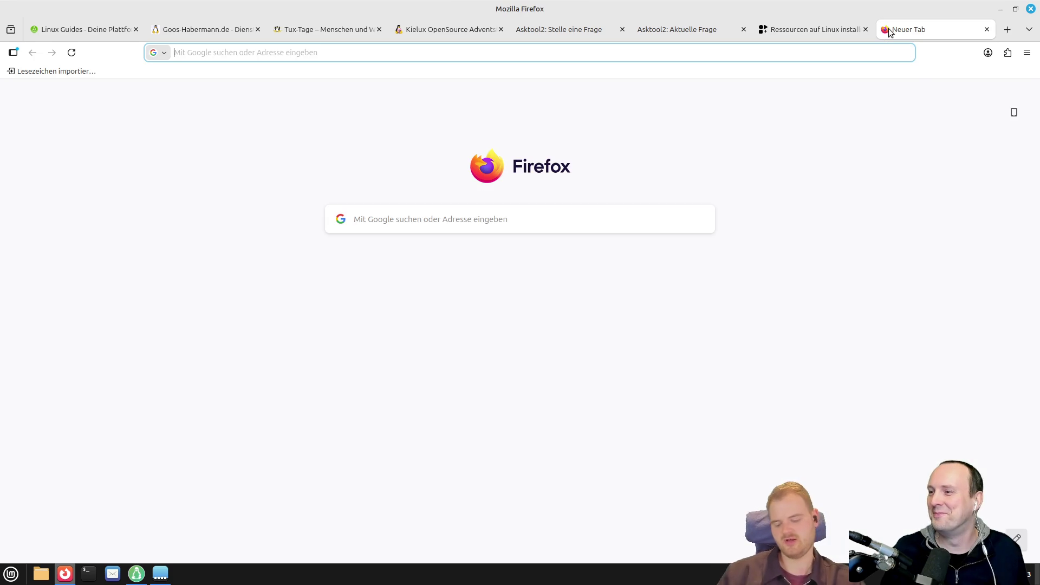
- Load draw.io in the new tab and insert a first rectangle into the blank diagram
text(draw/)
key(BackSpace)
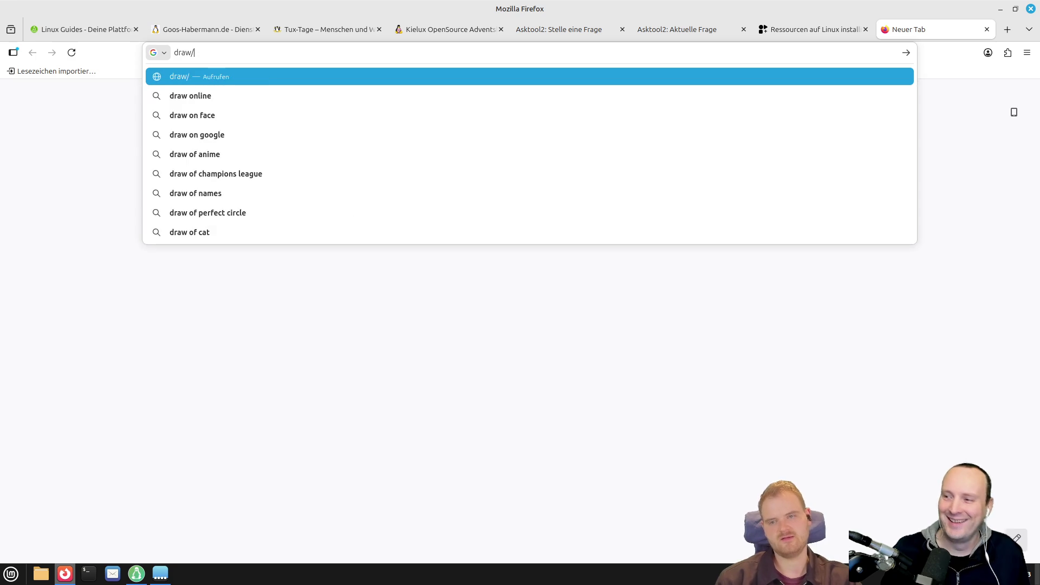
text(.io)
key(Return)
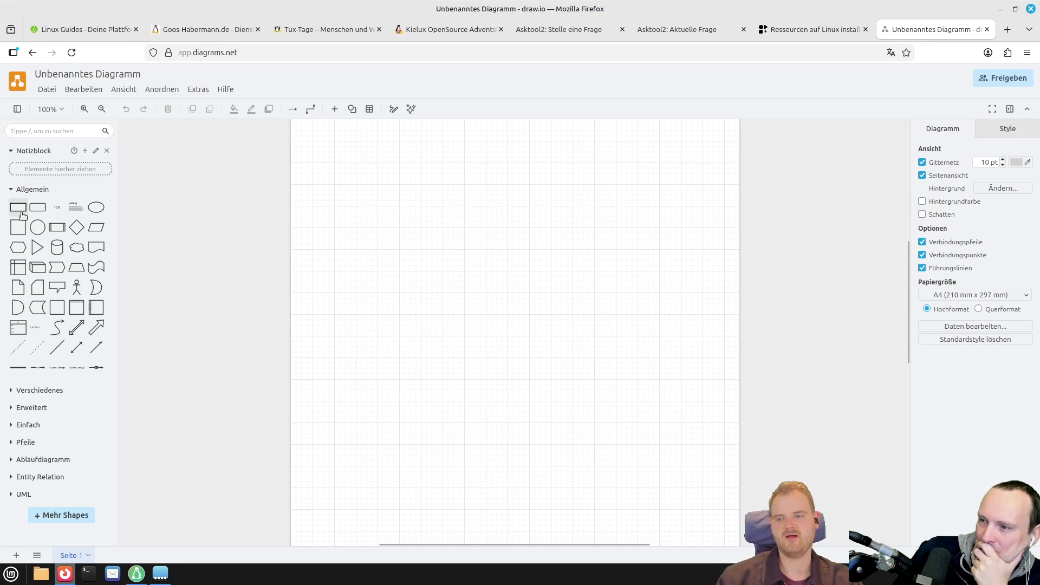
click(22, 216)
- Place two side-by-side rectangles labelled Platte1 and Platte2 at the top of the page
mouse_move(505, 324)
mouse_down()
mouse_move(389, 212)
mouse_move(352, 216)
mouse_up()
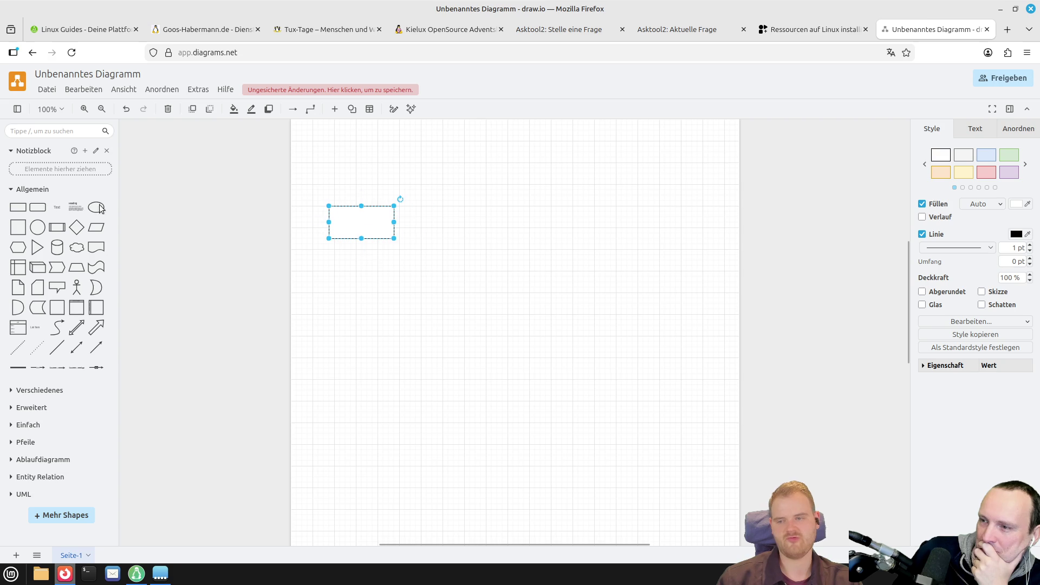
click(18, 207)
drag(511, 332, 542, 235)
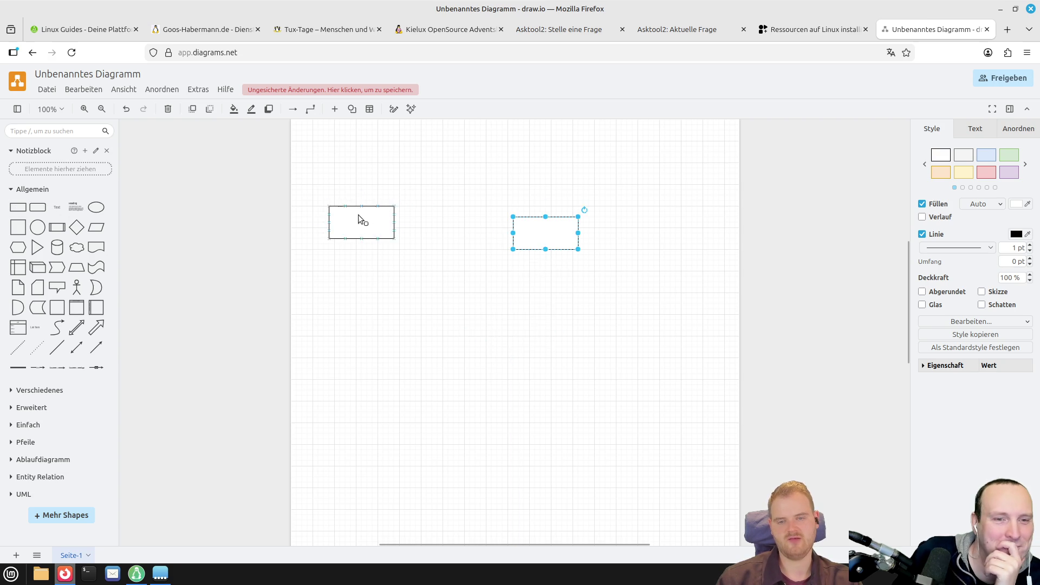
click(362, 215)
text(Platte1)
drag(547, 233, 531, 217)
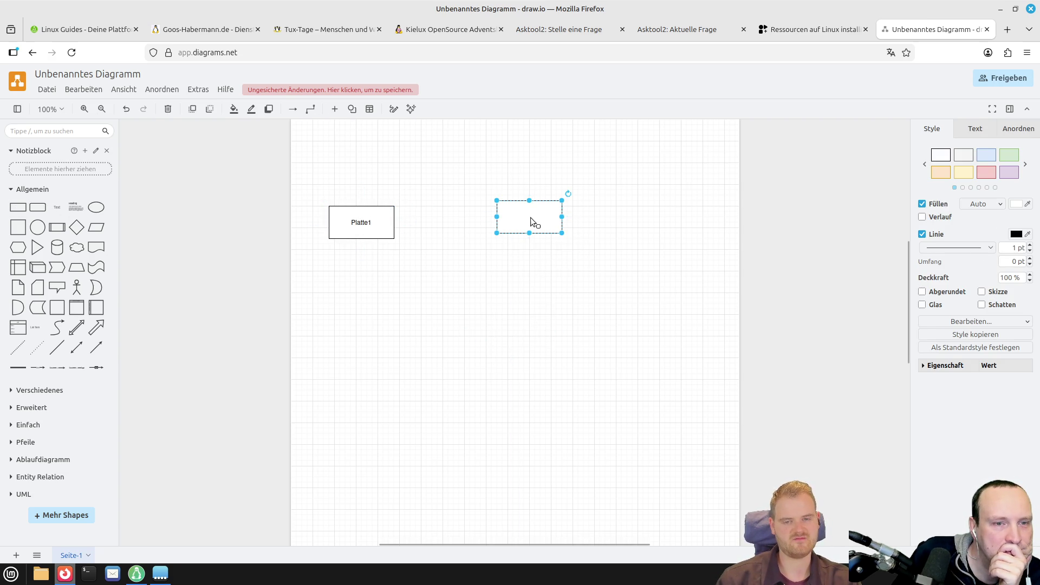
double_click(531, 217)
text(Platte2)
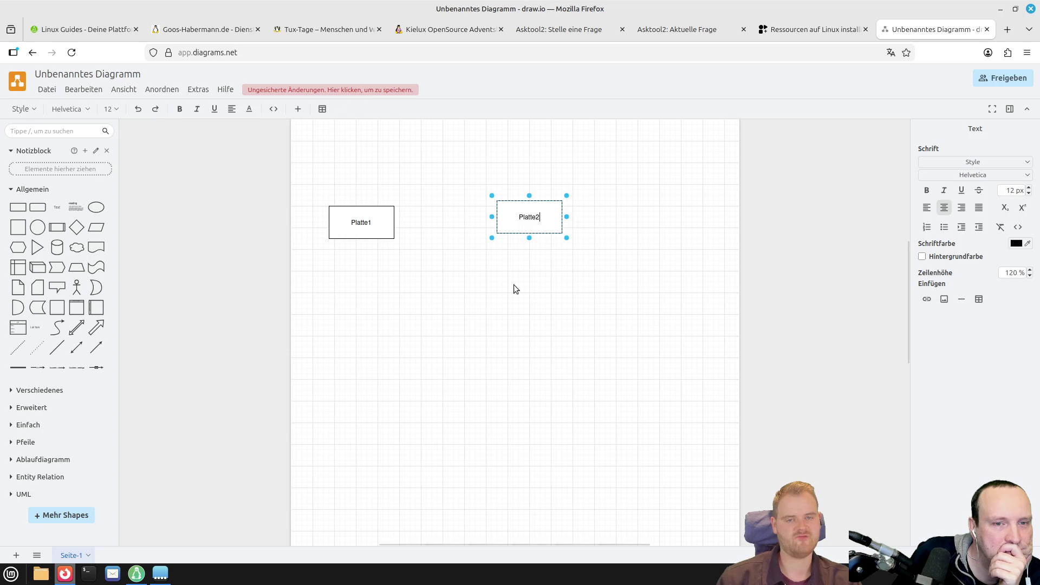
click(514, 288)
drag(524, 221, 513, 227)
- Add card shapes Keyfile1 below Platte1 and Keyfile2 below Platte2
mouse_move(101, 273)
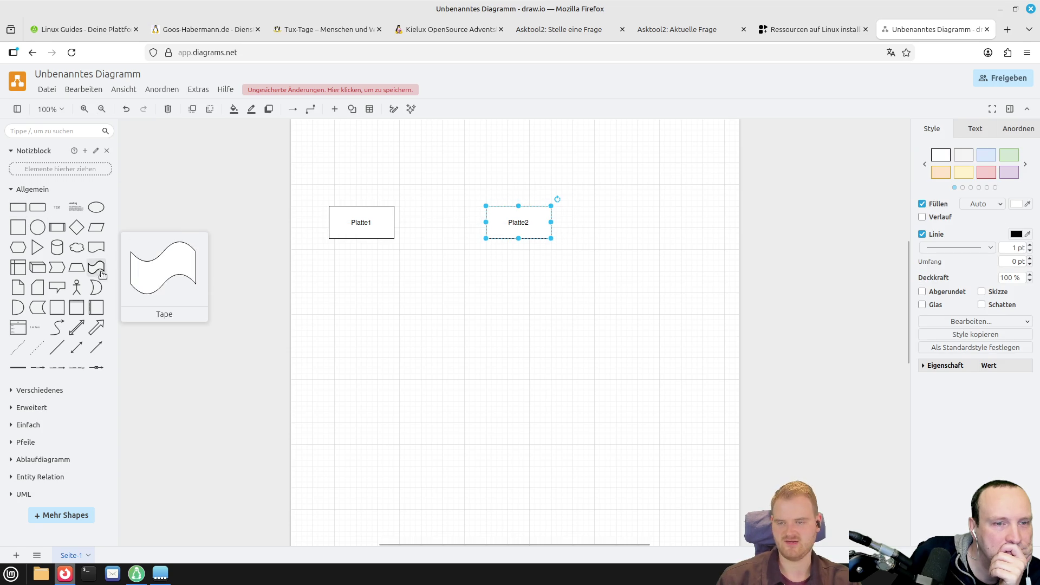
click(37, 287)
mouse_move(517, 340)
mouse_down()
mouse_move(343, 310)
mouse_move(353, 304)
mouse_up()
double_click(353, 304)
text(Keyfile1)
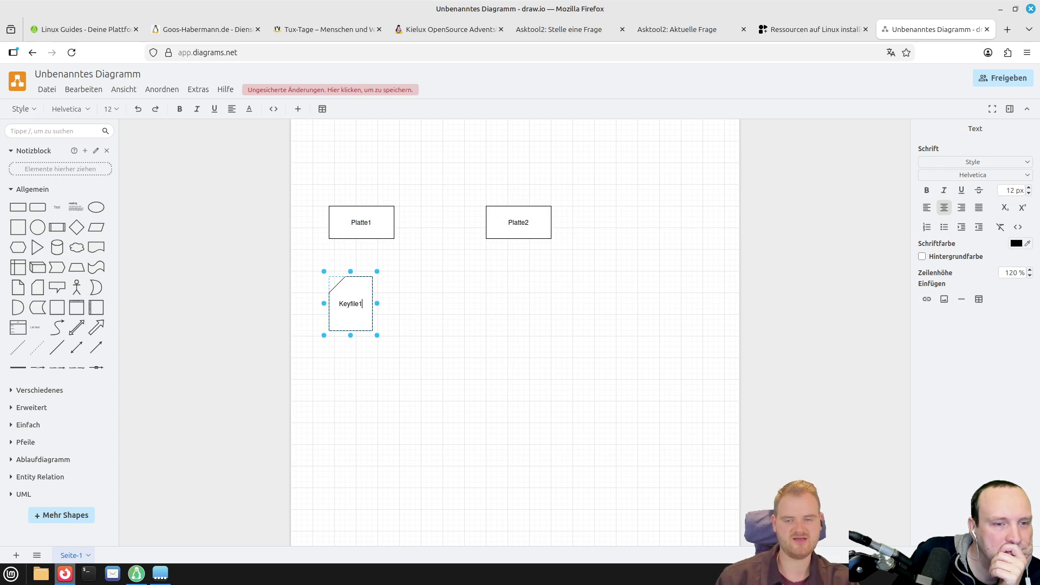
click(411, 317)
mouse_move(345, 288)
mouse_down()
mouse_move(535, 295)
mouse_move(518, 294)
mouse_up()
double_click(519, 308)
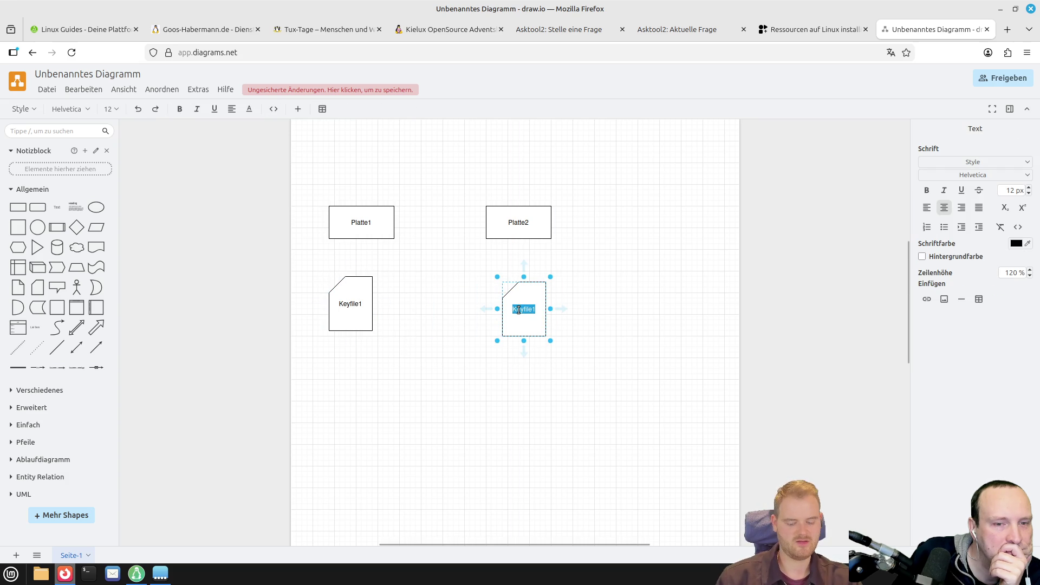
text(Keyfile2)
key(Escape)
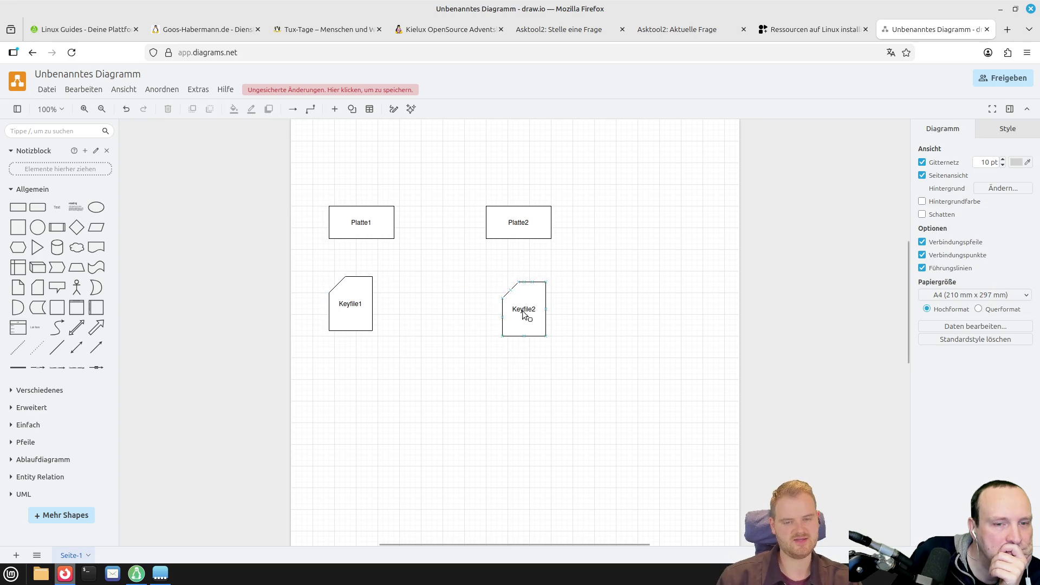
- Connect Keyfile1 to Platte1 and Keyfile2 to Platte2 with straight arrows, then draw a large rectangle over both keyfiles
click(527, 284)
drag(522, 266, 527, 228)
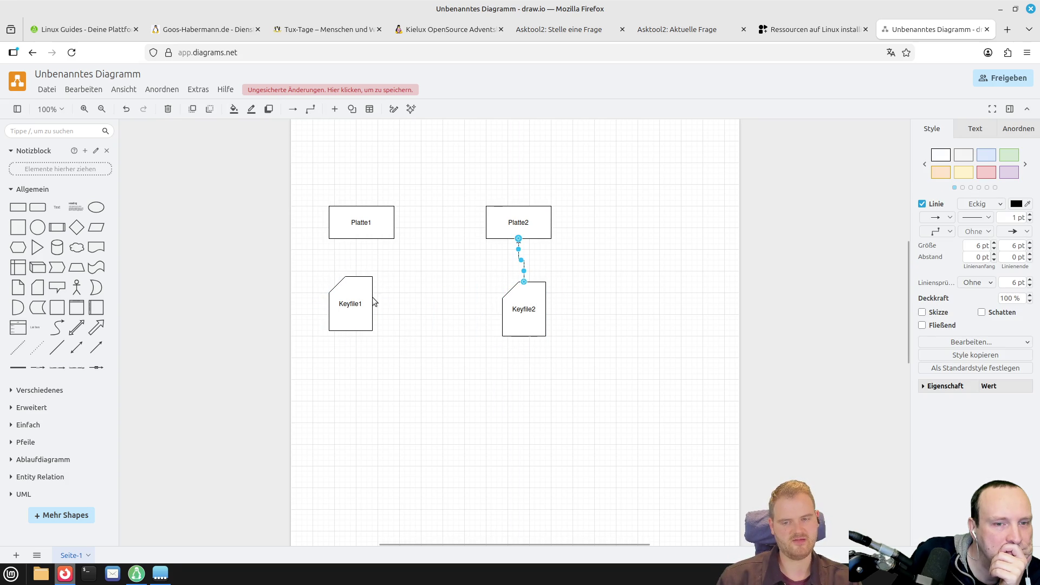
click(364, 294)
drag(353, 269, 364, 229)
click(407, 362)
click(528, 297)
drag(527, 297, 522, 297)
drag(355, 301, 361, 302)
mouse_move(28, 211)
mouse_down()
mouse_move(445, 381)
mouse_move(498, 331)
mouse_move(332, 395)
mouse_move(399, 374)
mouse_move(567, 260)
mouse_up()
- Send the large rectangle behind the keyfiles and label it initramfs
right_click(495, 318)
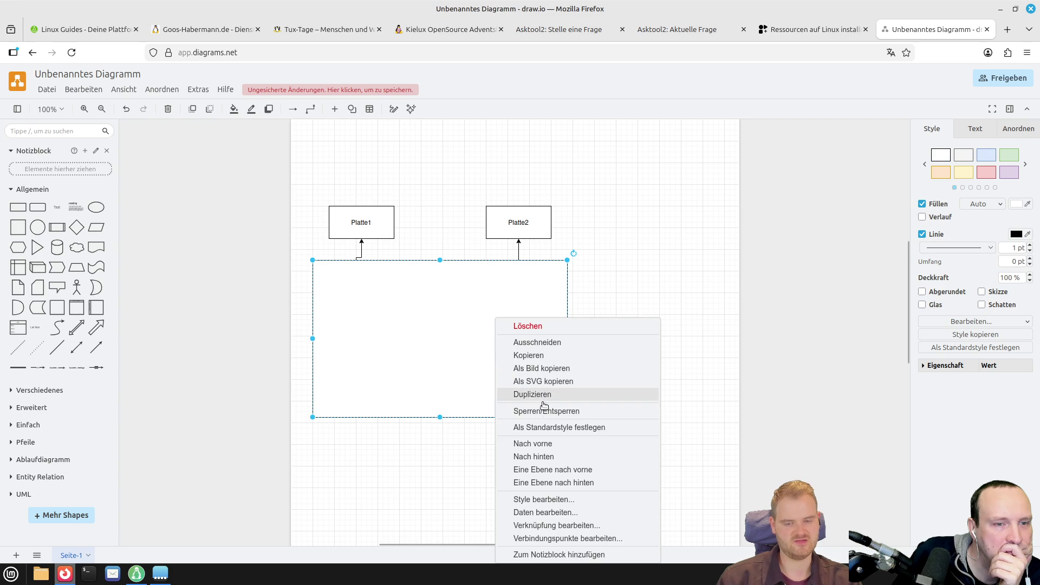
click(566, 457)
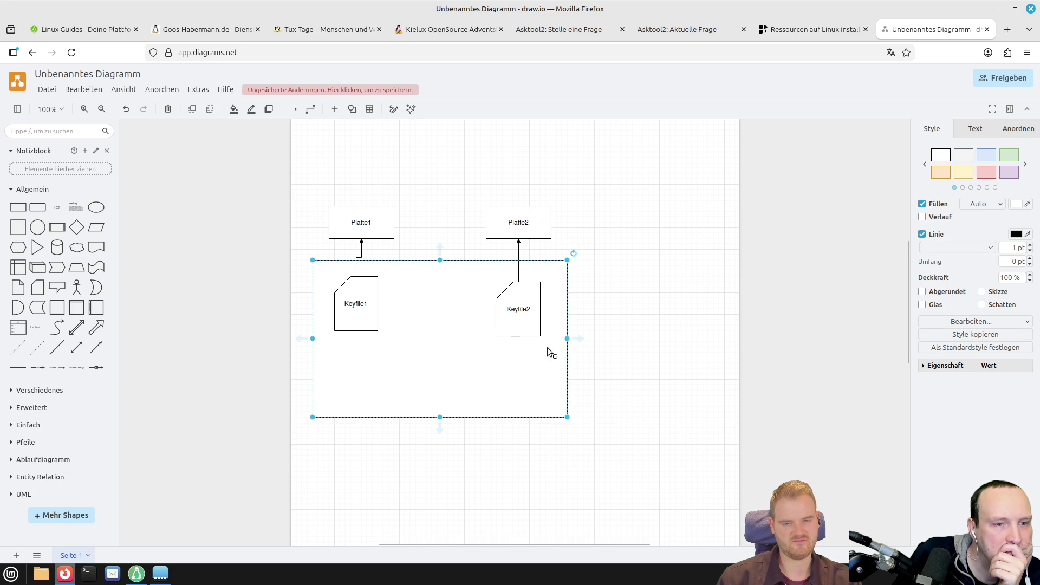
double_click(433, 300)
text(initra)
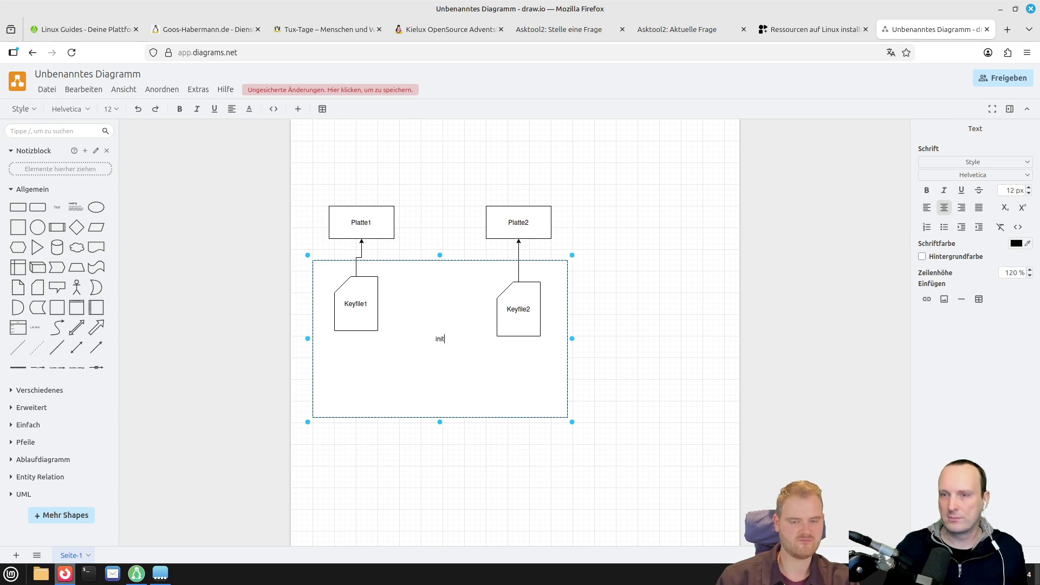
text(mfs)
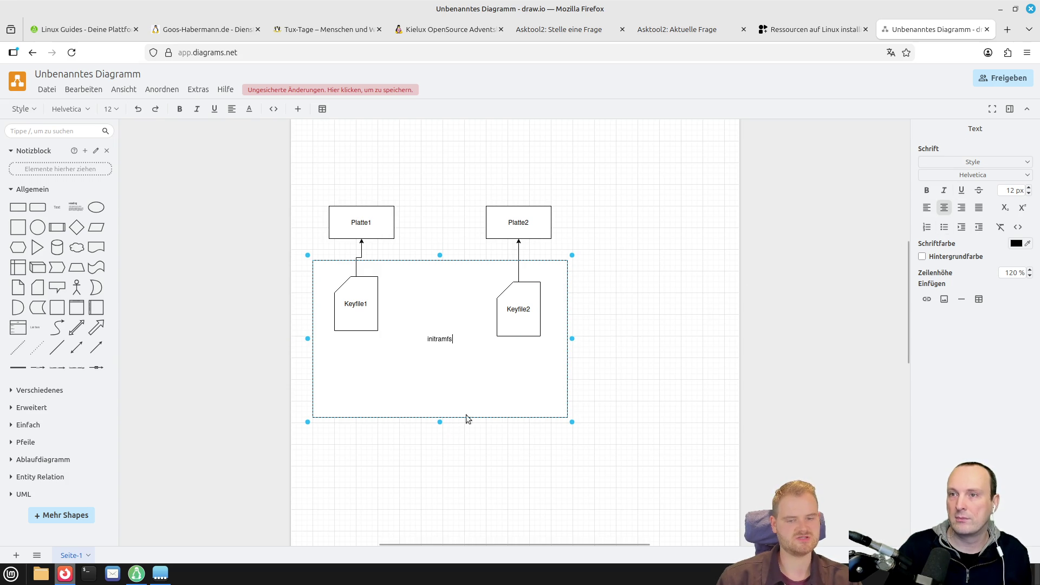
click(448, 424)
- Top-align the initramfs label, shorten the box from the bottom, and add a rectangle inside it
click(467, 372)
click(969, 132)
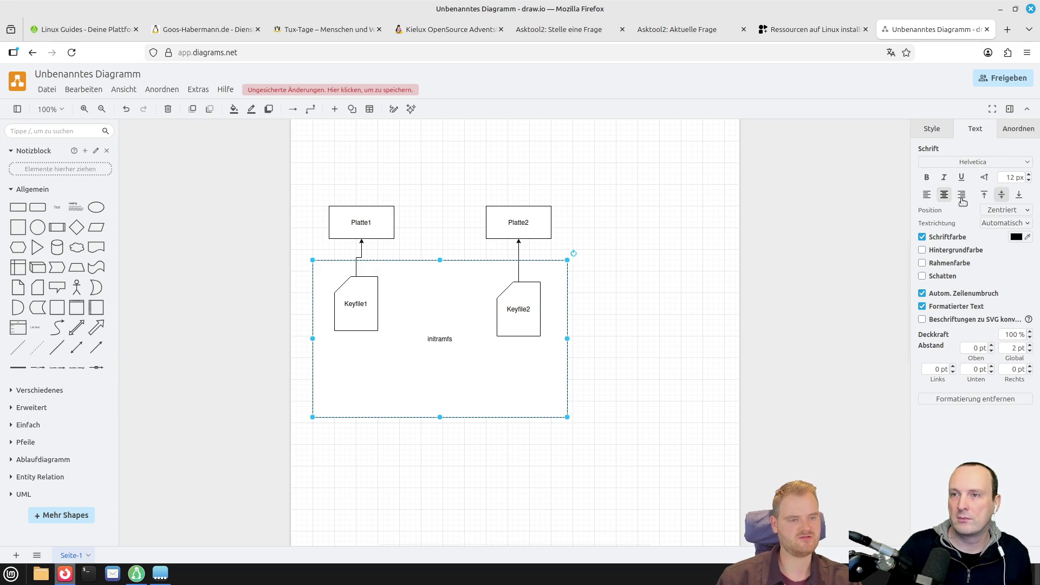
click(984, 193)
drag(436, 416, 440, 384)
mouse_move(24, 208)
mouse_down()
mouse_move(490, 375)
mouse_move(471, 330)
mouse_move(399, 371)
mouse_move(414, 362)
mouse_up()
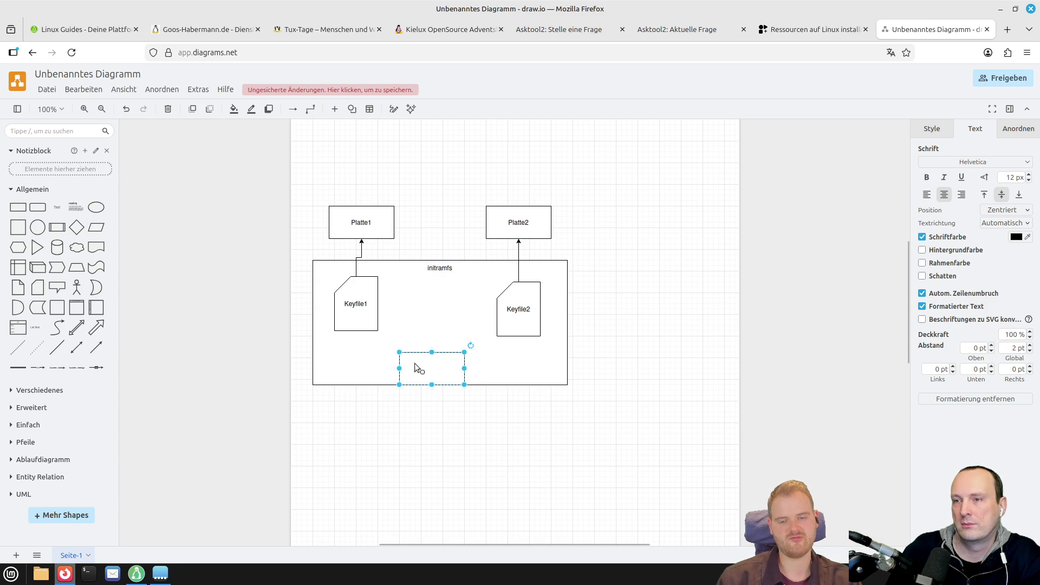
- Label the new box DeinPasswort and draw arrows from it to Keyfile1 and Keyfile2
text(DeinPasswoe)
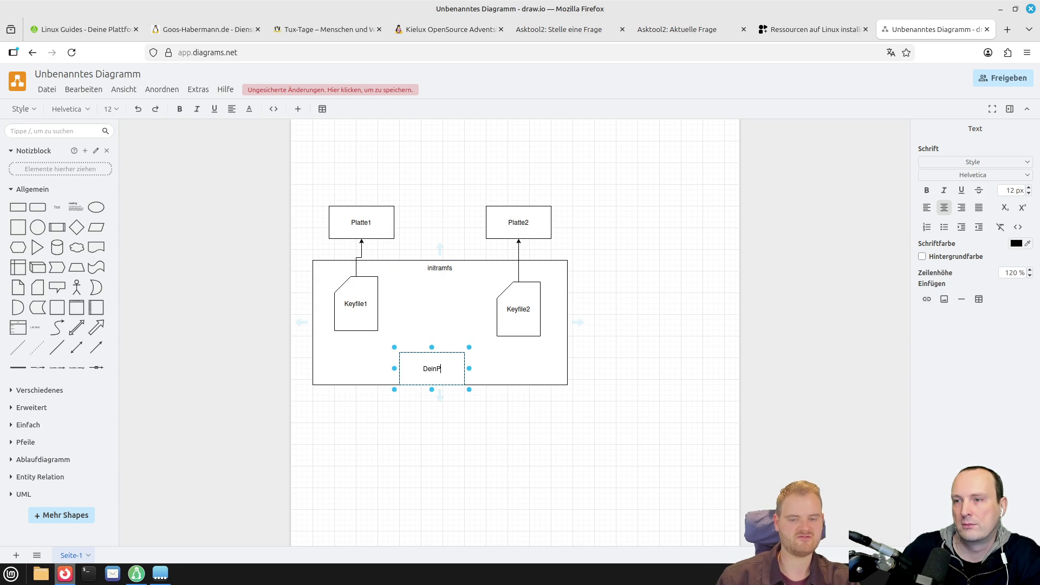
key(BackSpace)
text(rt)
click(556, 321)
click(459, 370)
drag(475, 368, 528, 333)
mouse_move(397, 368)
mouse_down()
mouse_move(341, 336)
mouse_move(355, 319)
mouse_move(356, 330)
mouse_up()
- Add a (crypttab) box inside initramfs between the two keyfiles
mouse_move(18, 207)
mouse_down()
mouse_move(529, 336)
mouse_move(437, 315)
mouse_move(438, 303)
mouse_up()
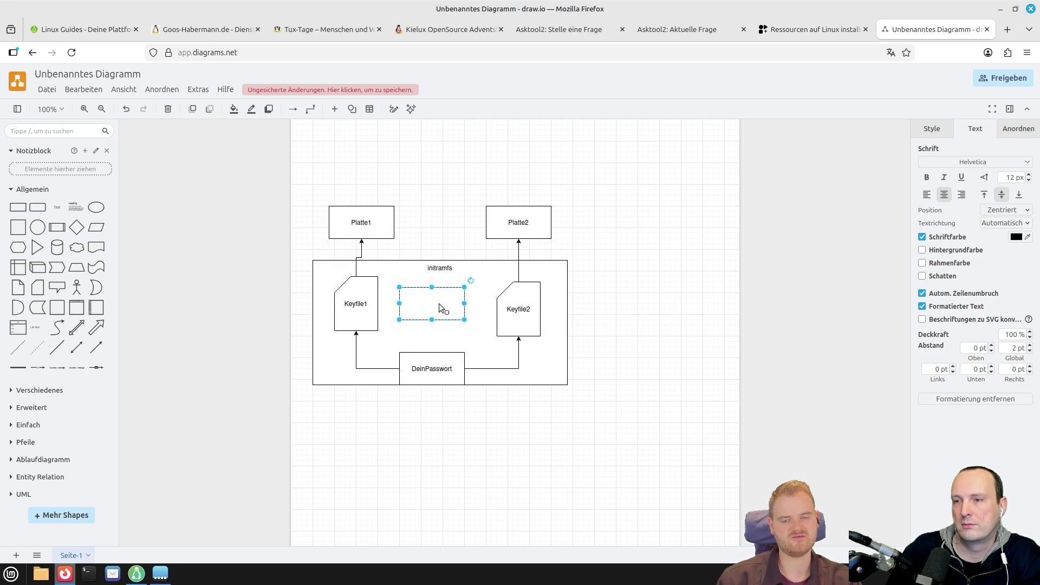
text(/)
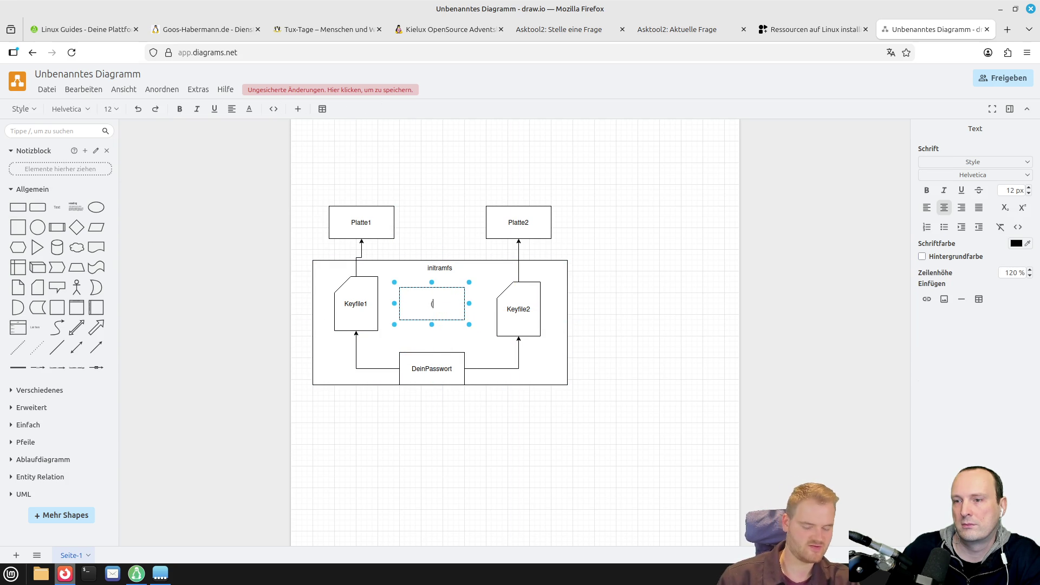
text(cryp)
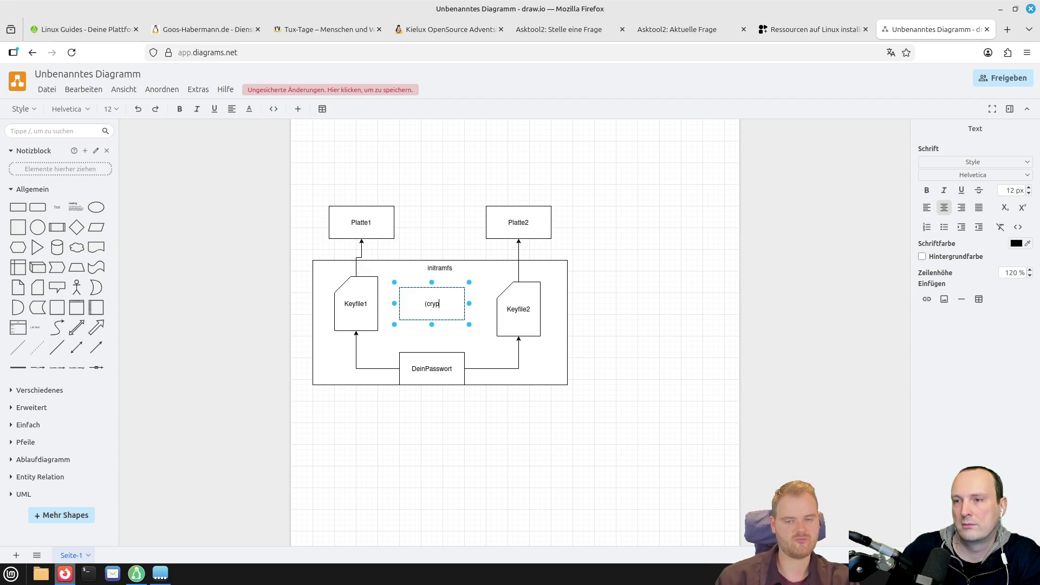
text(ttab))
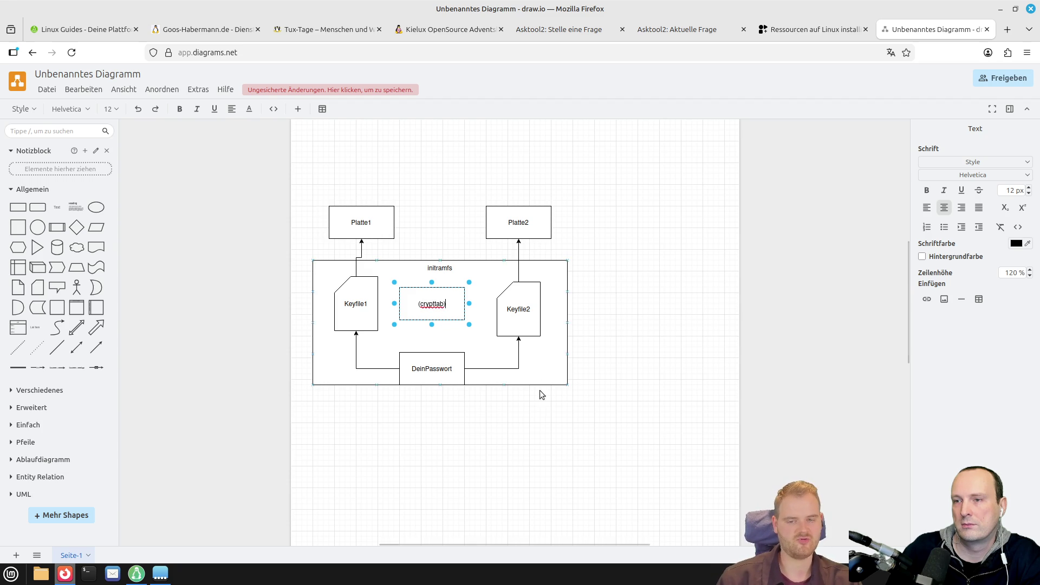
click(480, 433)
click(445, 370)
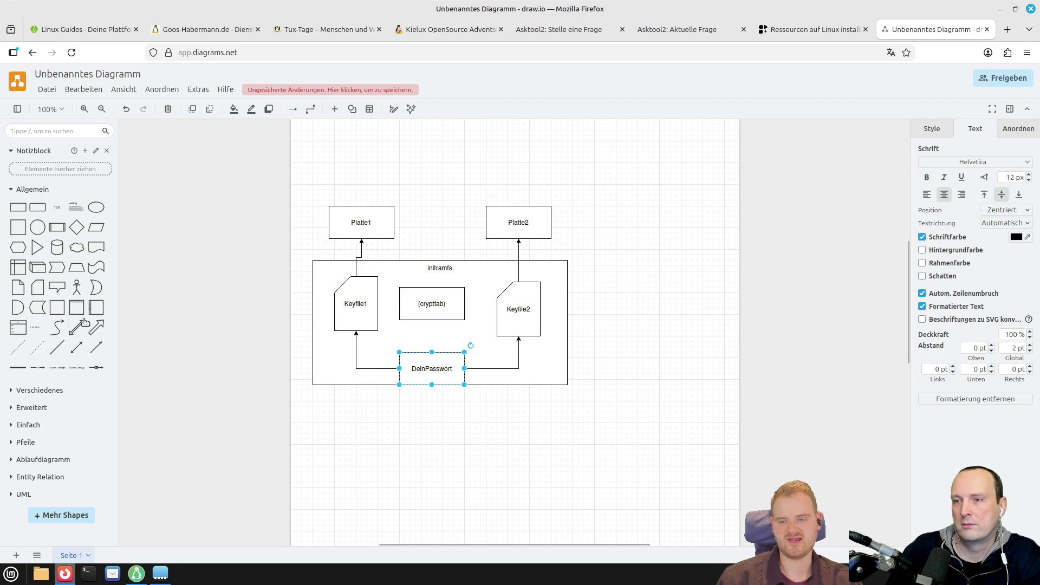
click(58, 127)
- Search the shapes for 'key', place key icons on all four arrows, and nudge DeinPasswort slightly down
text(key)
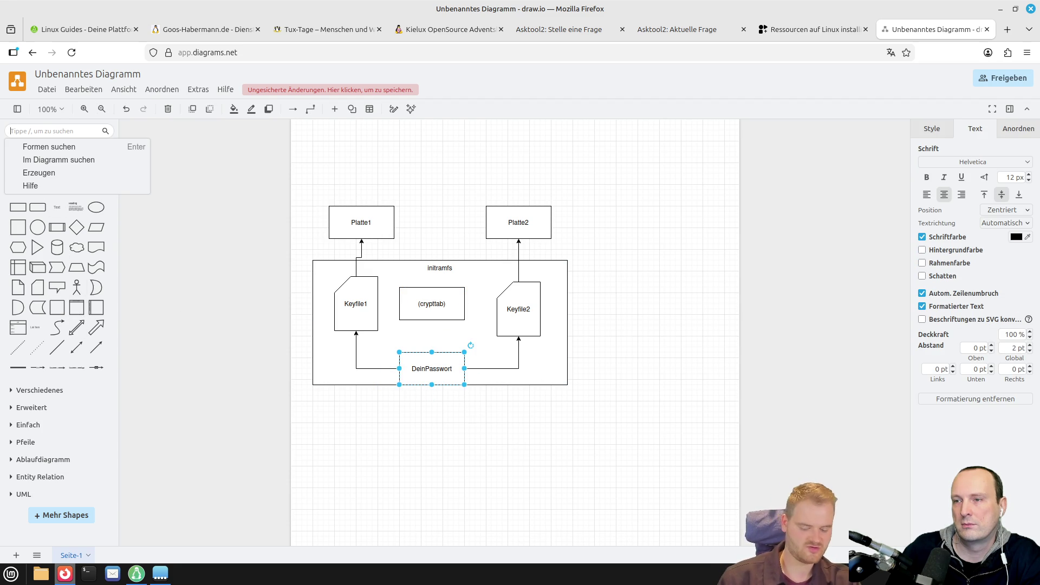
key(Return)
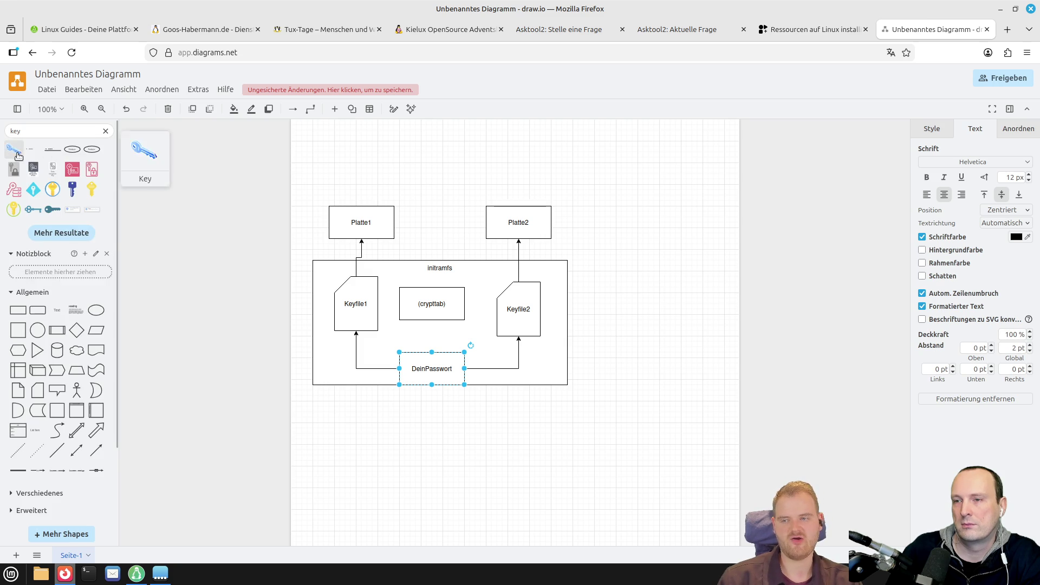
click(53, 209)
mouse_move(510, 332)
mouse_down()
mouse_move(514, 366)
mouse_move(431, 349)
mouse_move(356, 370)
mouse_up()
click(53, 209)
drag(53, 209, 347, 253)
drag(53, 209, 517, 261)
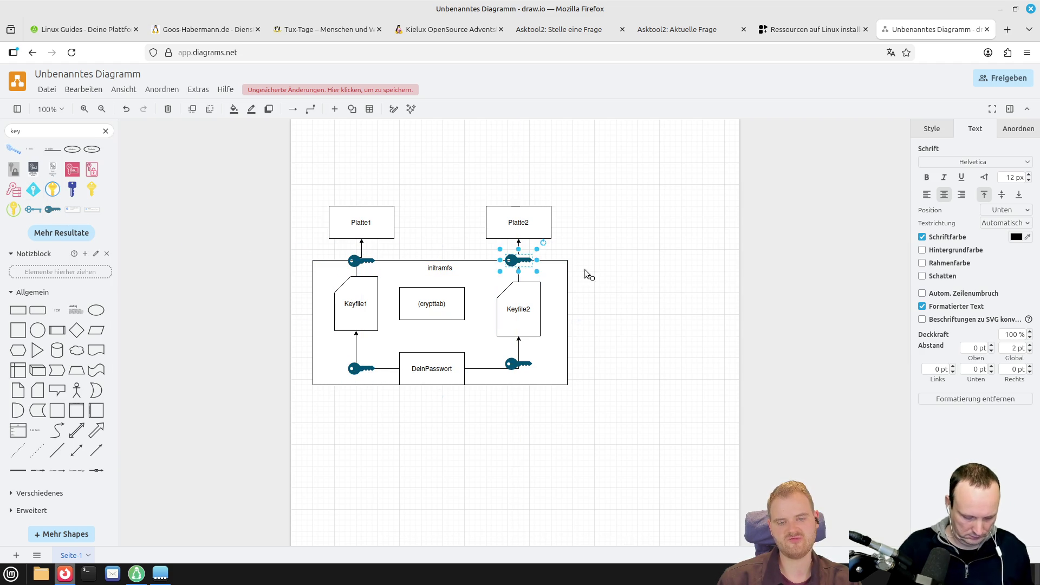
click(646, 344)
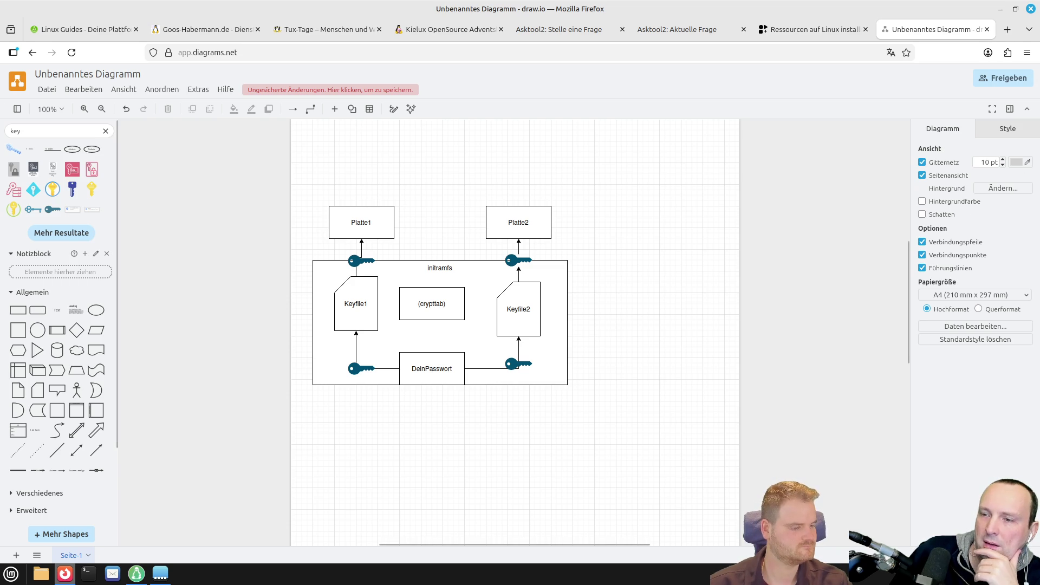
drag(434, 382, 438, 387)
click(525, 483)
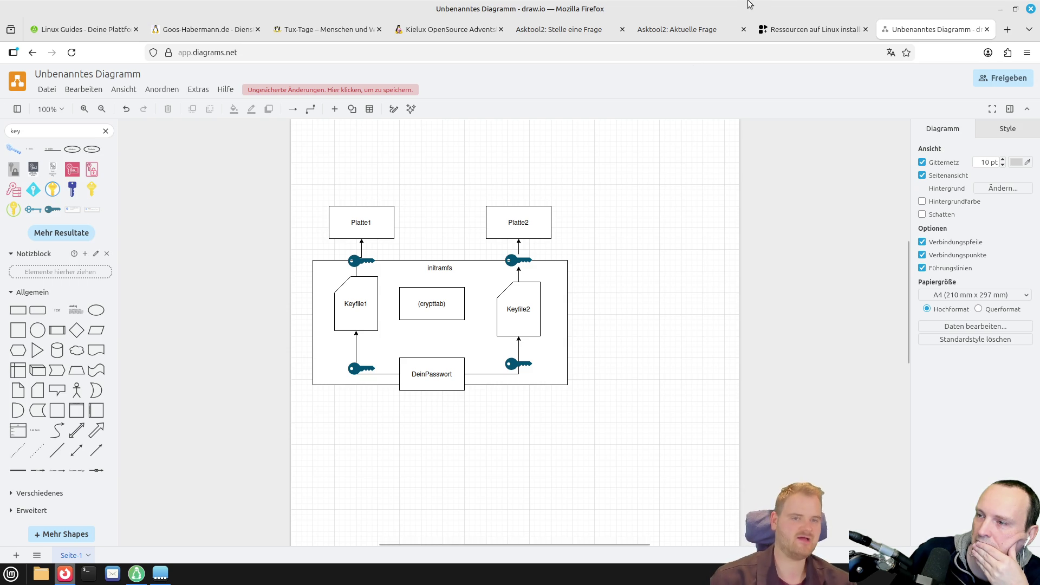
- Advance Asktool2 to question 229, asking whether Mint 23 fully supports Wayland
click(670, 31)
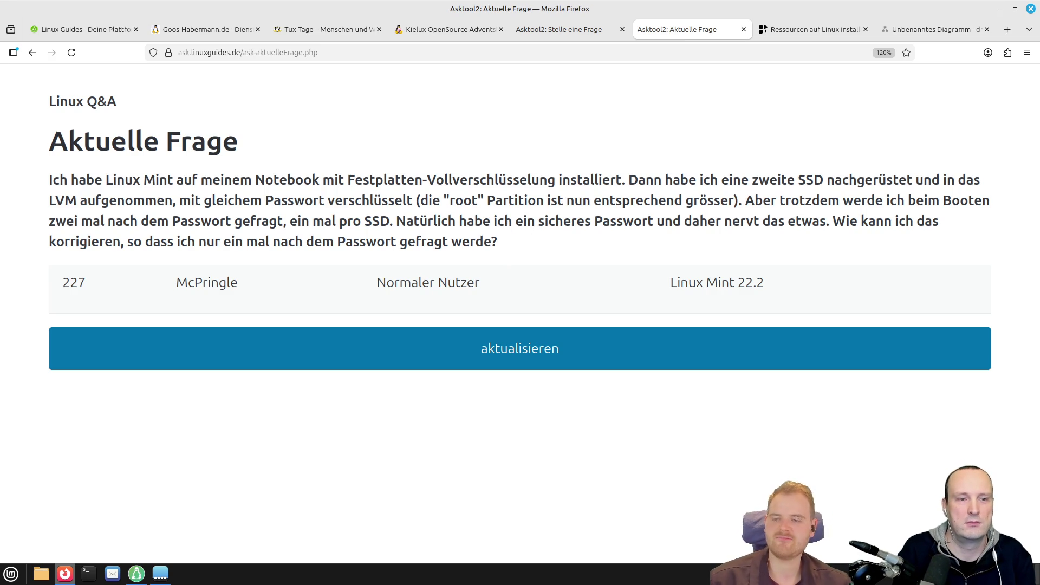
click(153, 352)
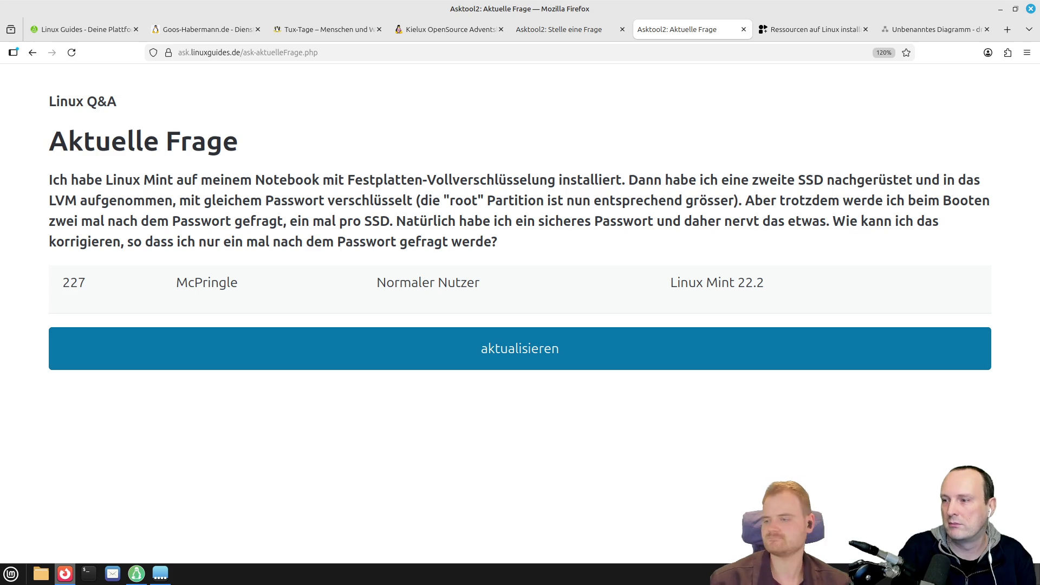
click(402, 359)
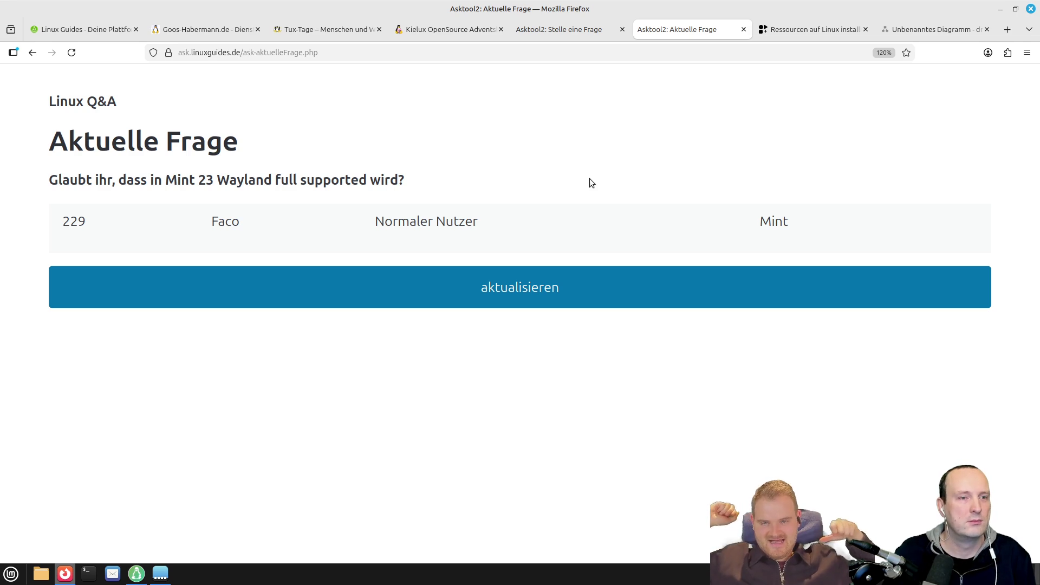
click(1008, 29)
- Go to linuxmint.com and open the Linux Mint blog
text(k)
key(BackSpace)
text(linuxmint.com/)
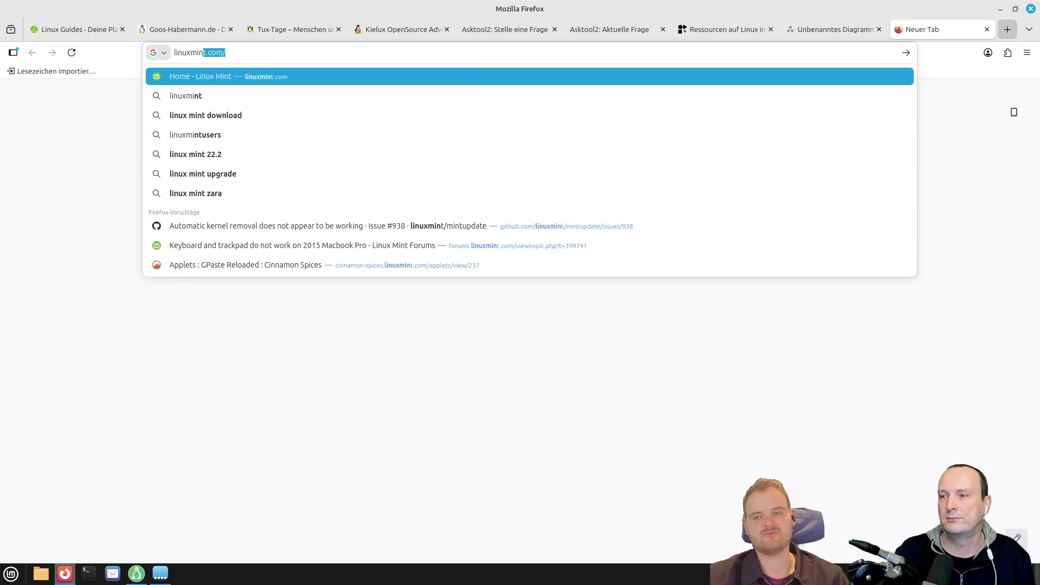
key(Return)
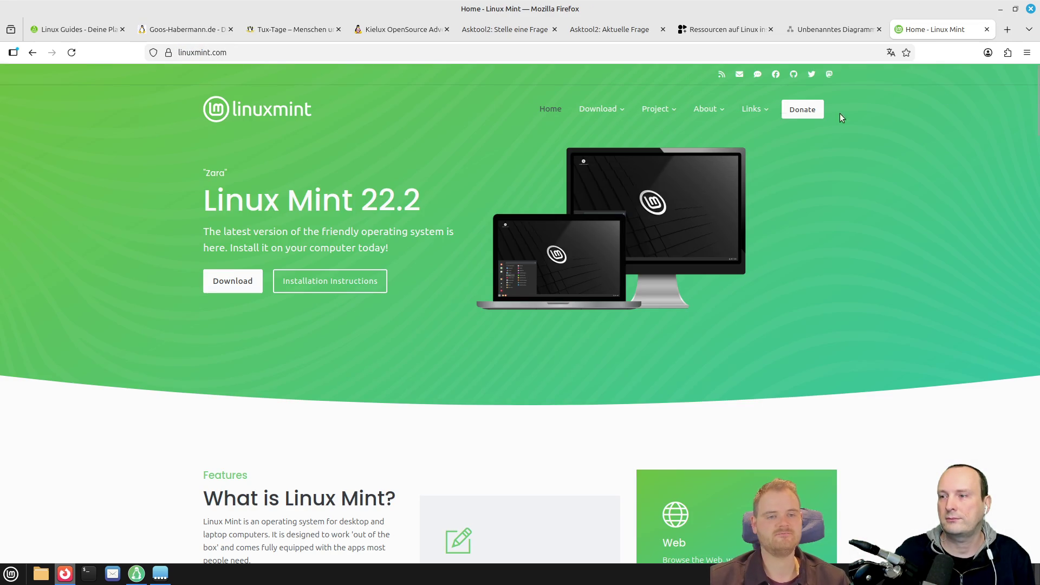
mouse_move(755, 109)
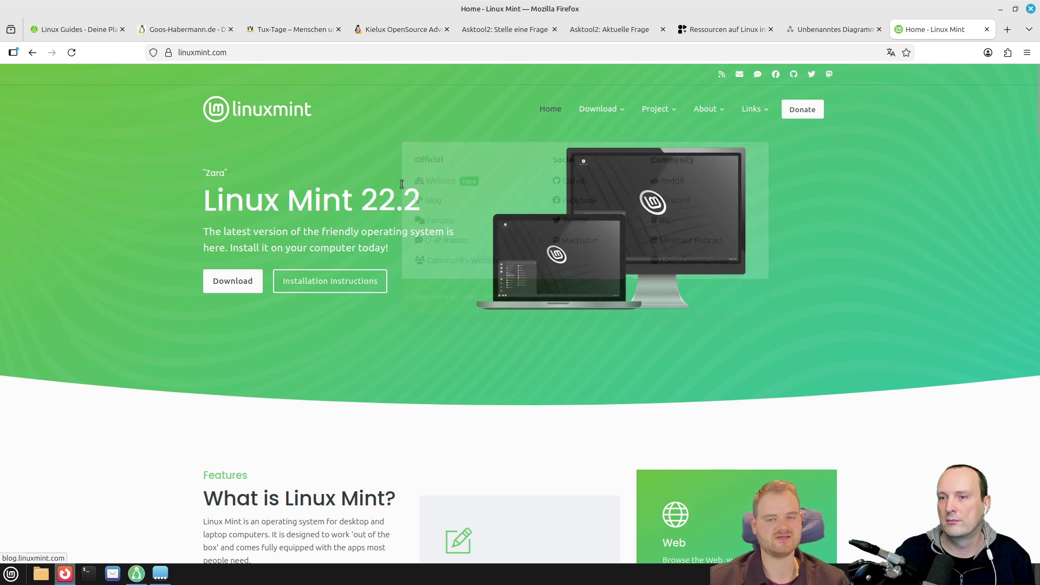
click(434, 196)
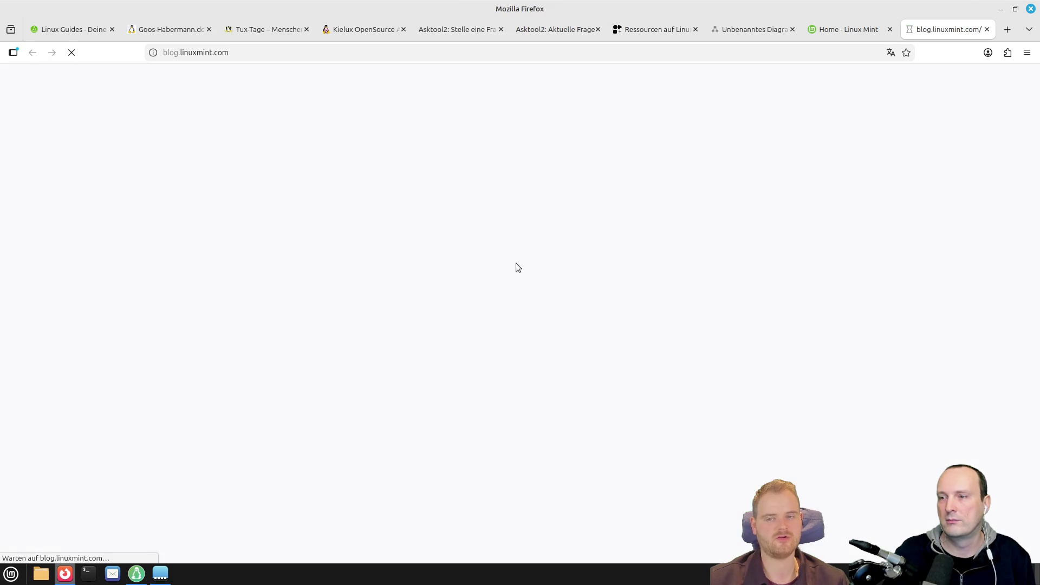
- Browse the blog's recent posts and open the November 2025 monthly news
scroll(396, 343, down, 2)
scroll(396, 343, down, 1)
scroll(395, 344, up, 1)
scroll(554, 397, down, 8)
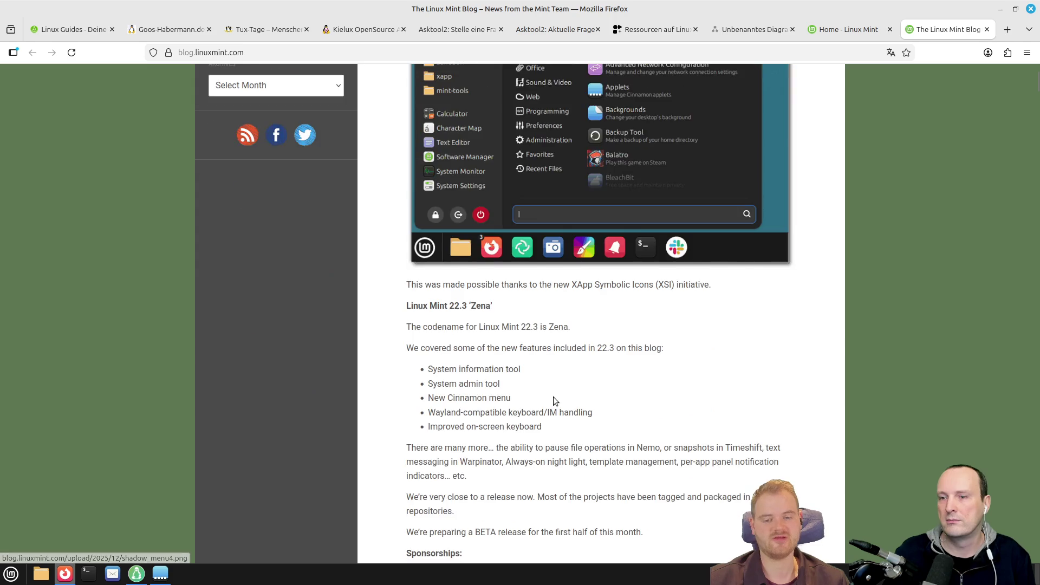
scroll(498, 375, up, 5)
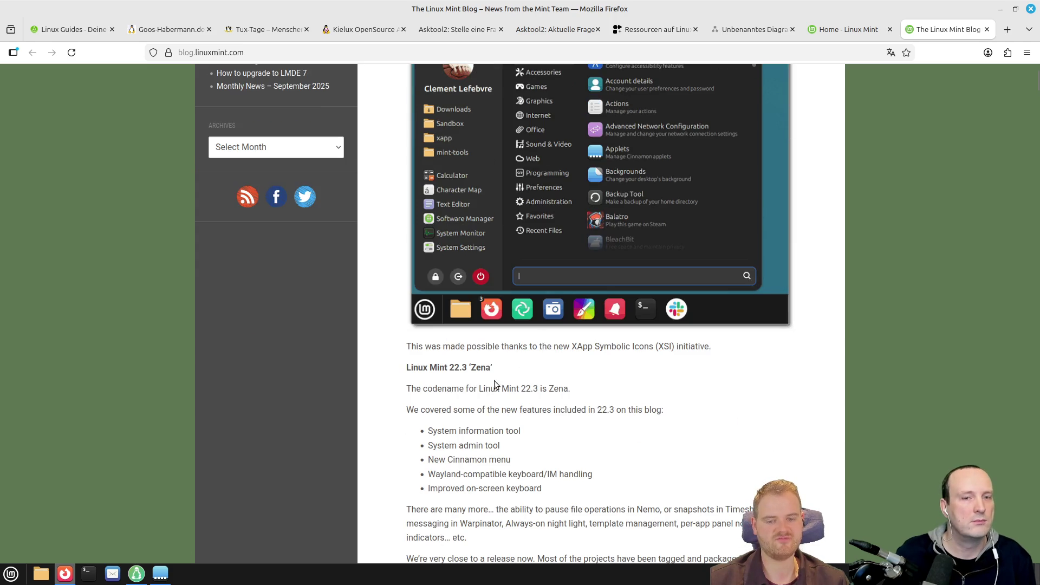
scroll(441, 409, up, 5)
scroll(394, 402, down, 1)
scroll(395, 402, down, 13)
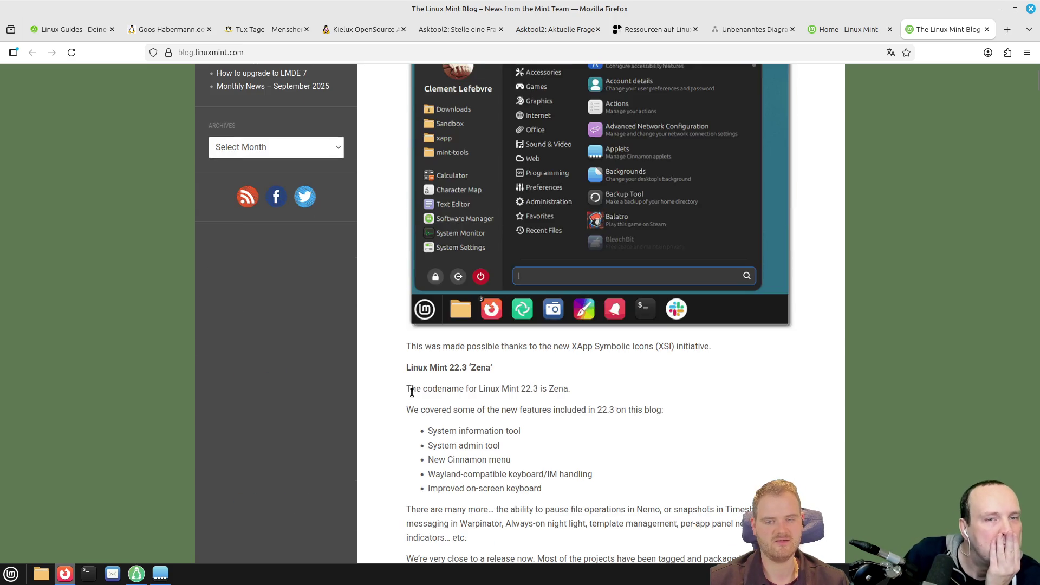
scroll(418, 385, down, 20)
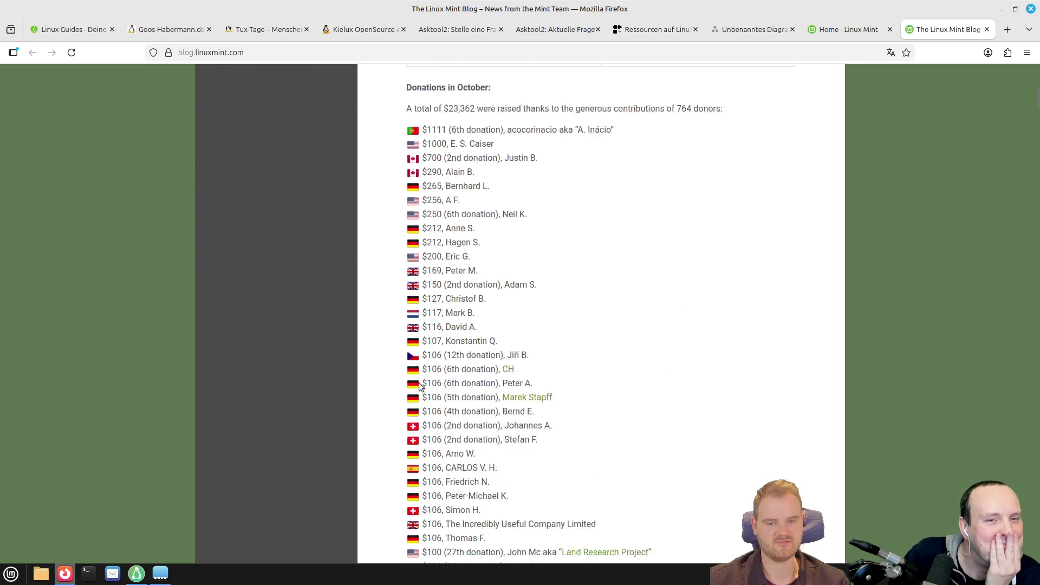
scroll(451, 319, up, 20)
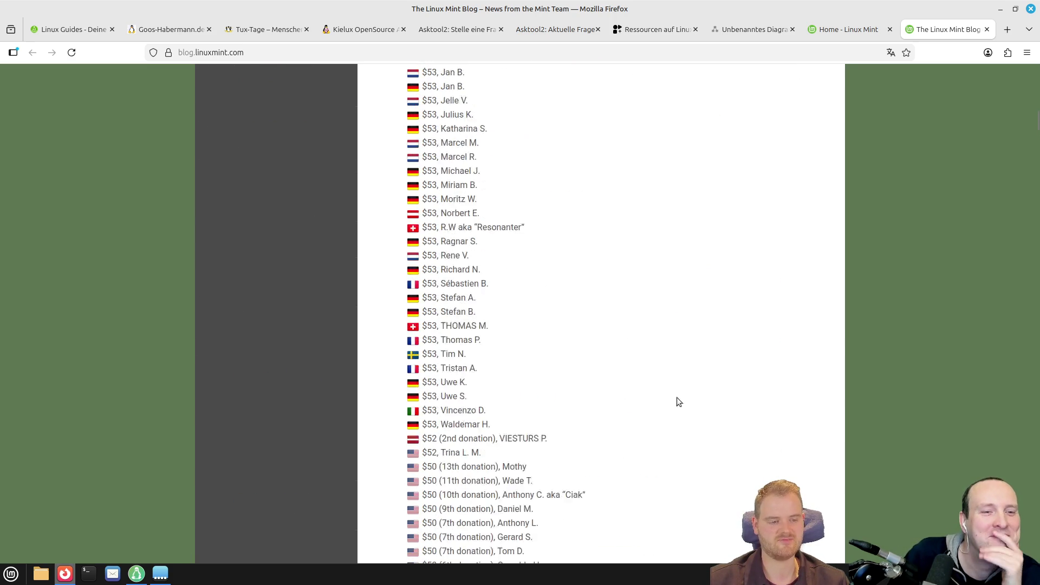
scroll(775, 292, up, 7)
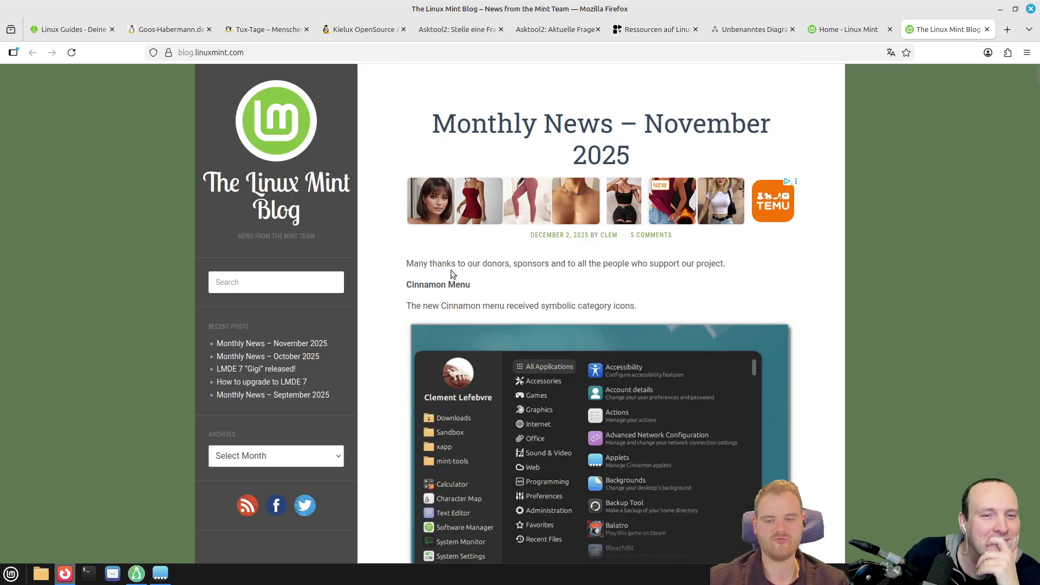
click(302, 343)
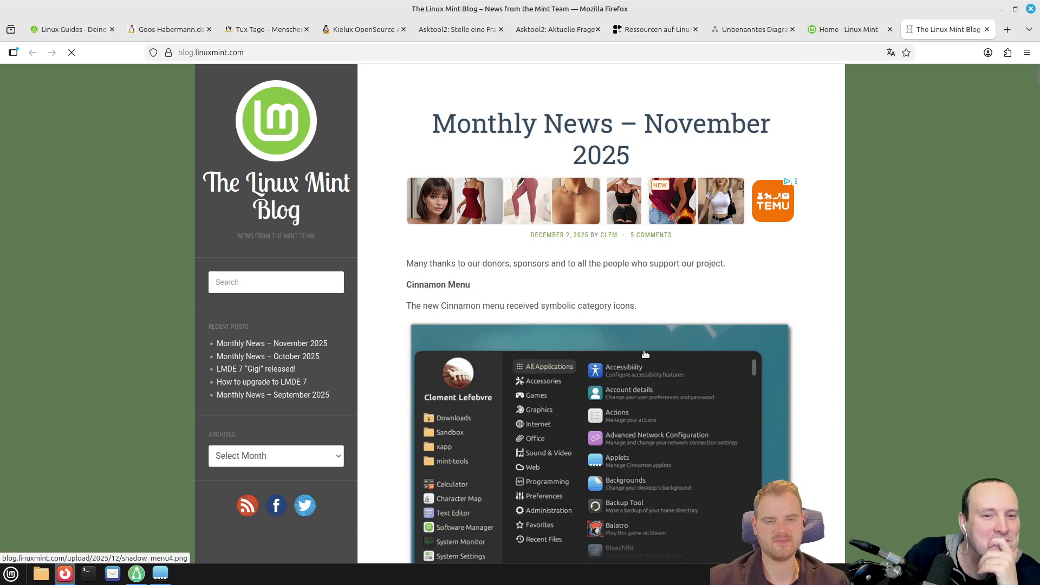
- Switch to the Monthly News – October 2025 post and scroll through it
scroll(806, 390, down, 4)
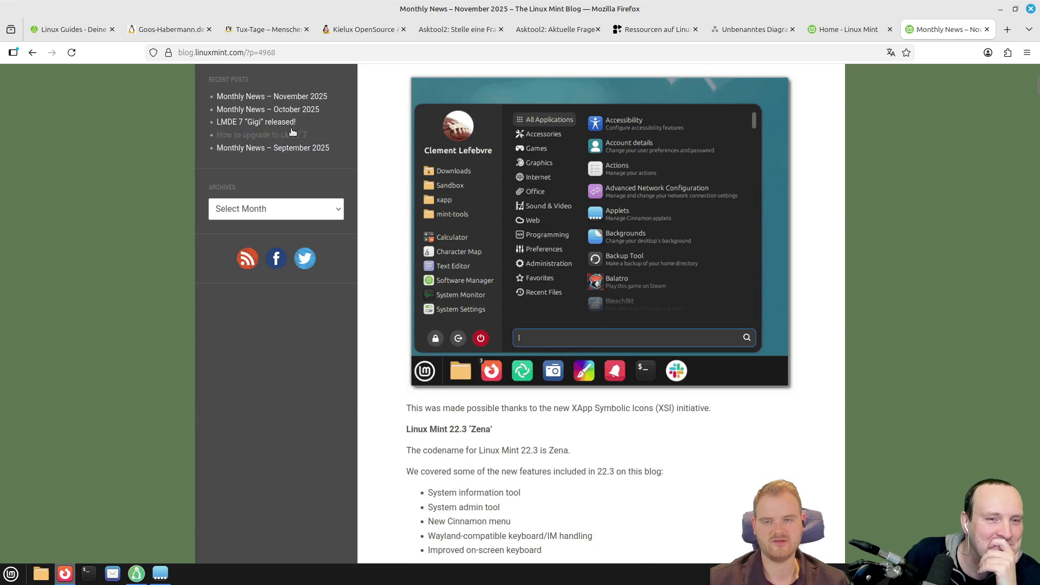
click(287, 111)
scroll(587, 365, down, 15)
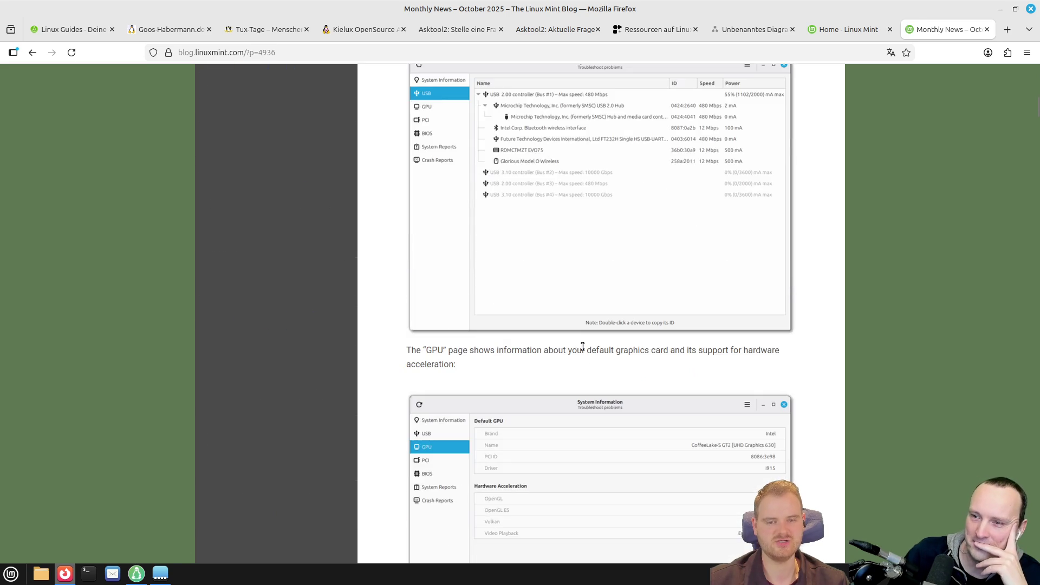
scroll(583, 359, down, 6)
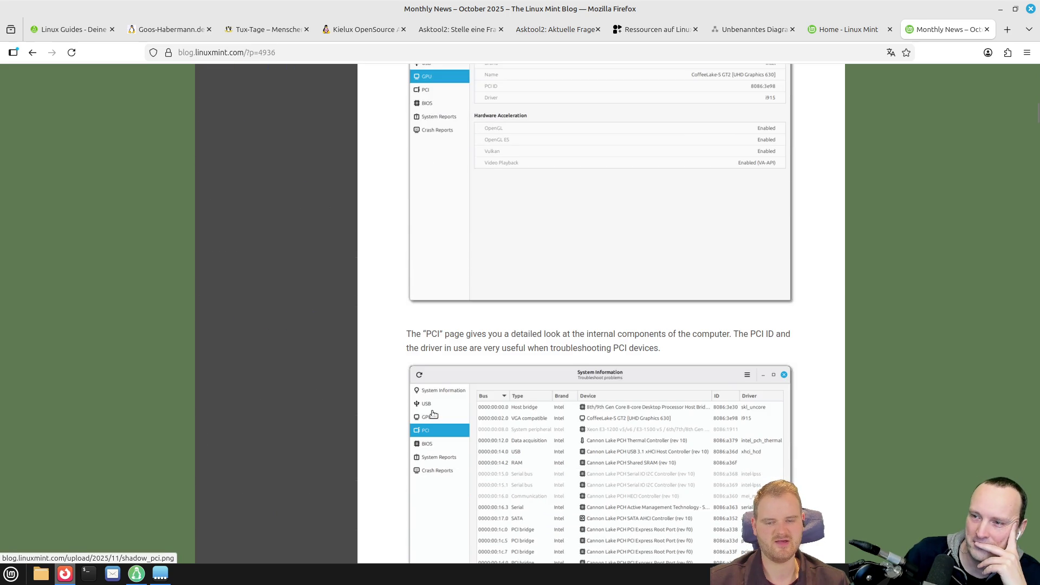
scroll(398, 290, up, 6)
scroll(550, 200, up, 2)
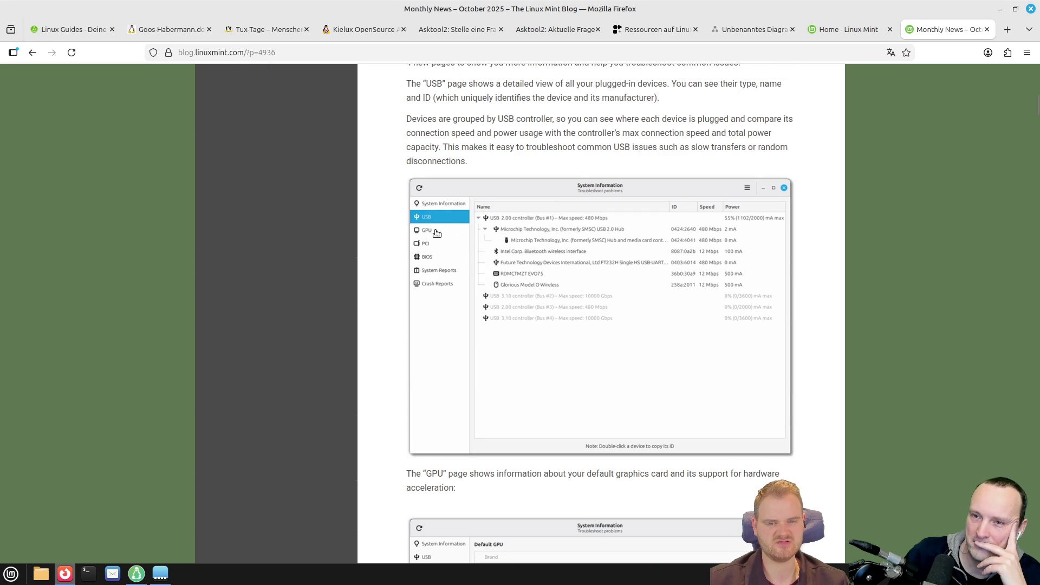
scroll(499, 384, down, 7)
scroll(500, 383, down, 20)
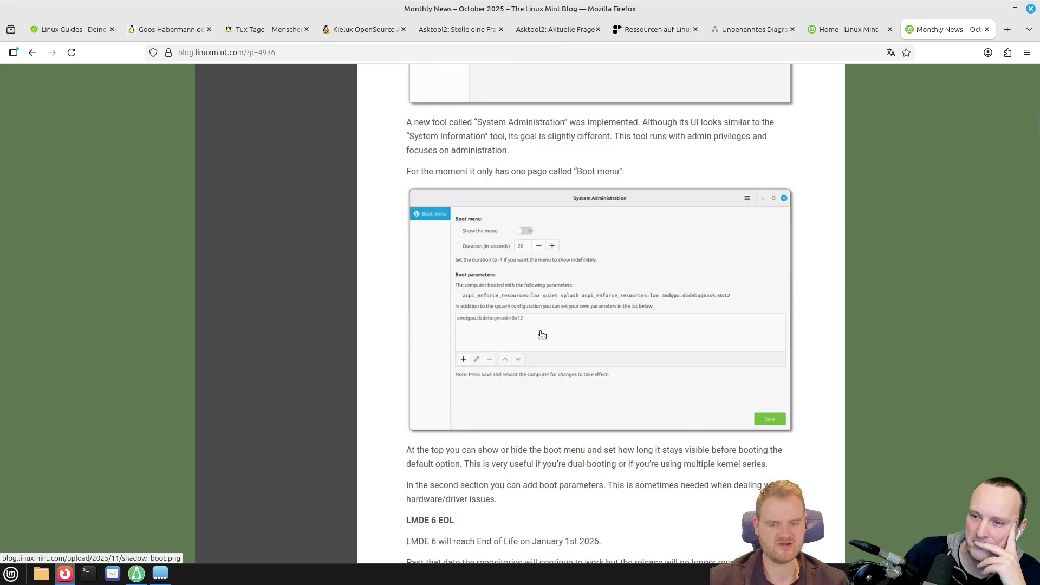
scroll(544, 336, down, 4)
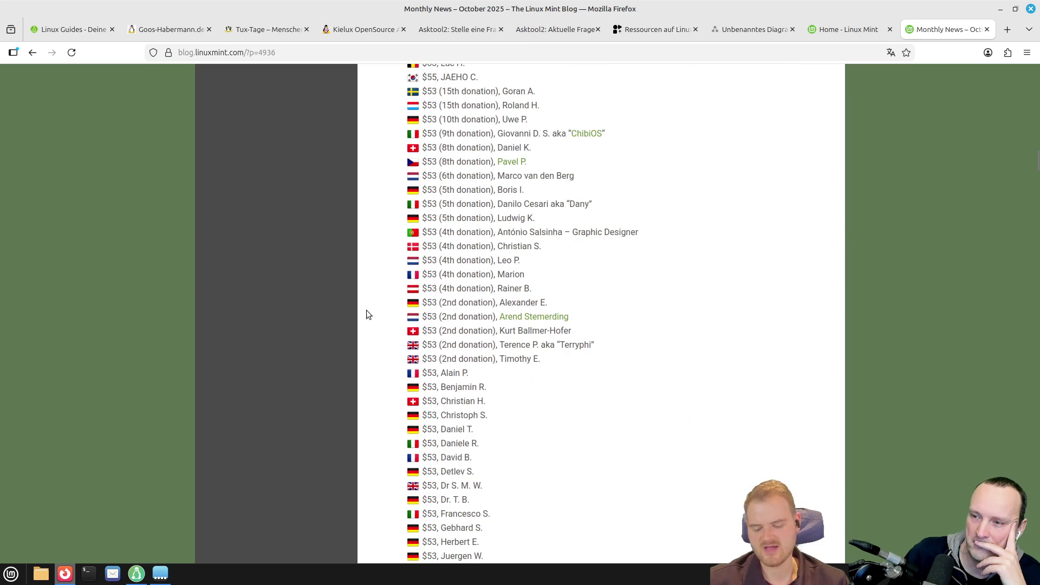
- Search the October post's page for 'wayland'
key(ctrl+f)
text(wat)
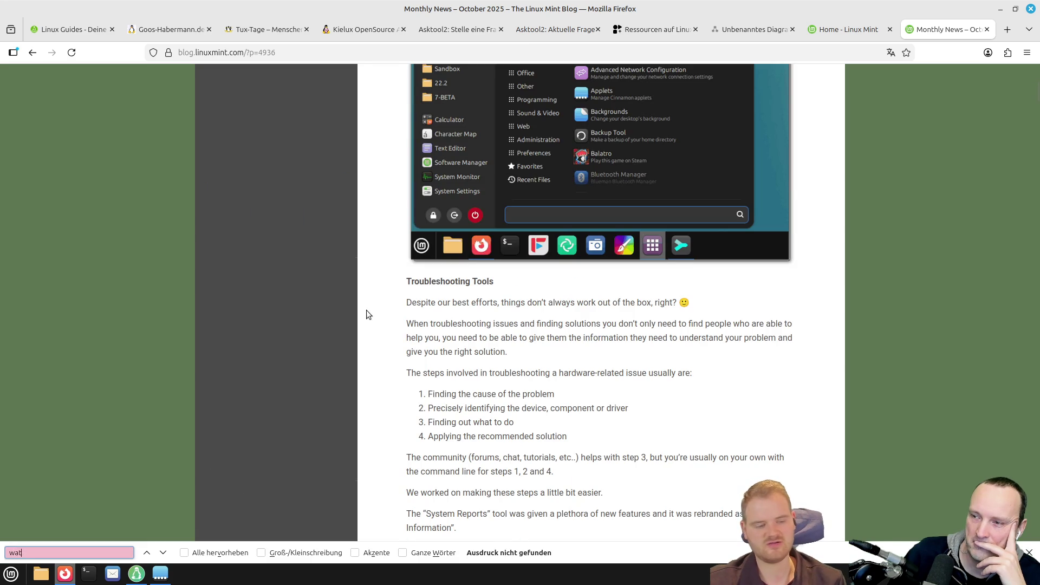
key(BackSpace)
text(yland)
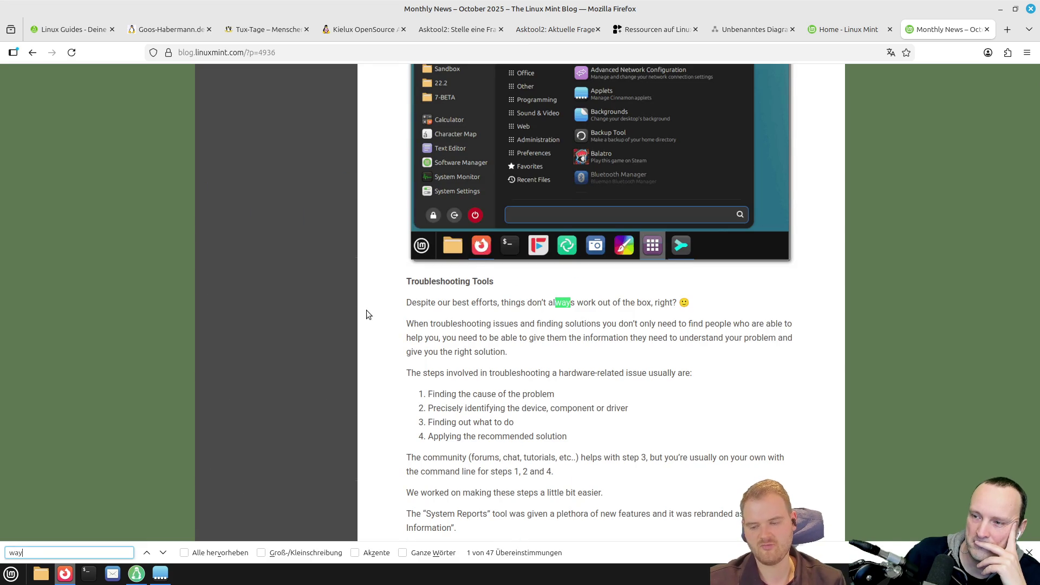
scroll(368, 314, down, 2)
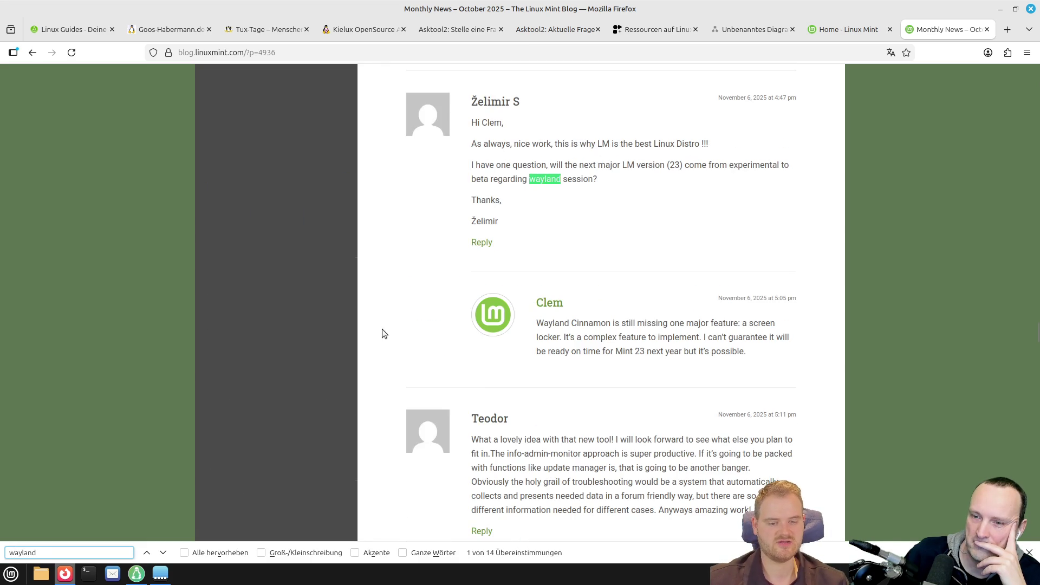
mouse_move(764, 363)
mouse_down()
mouse_move(551, 337)
mouse_move(535, 325)
mouse_up()
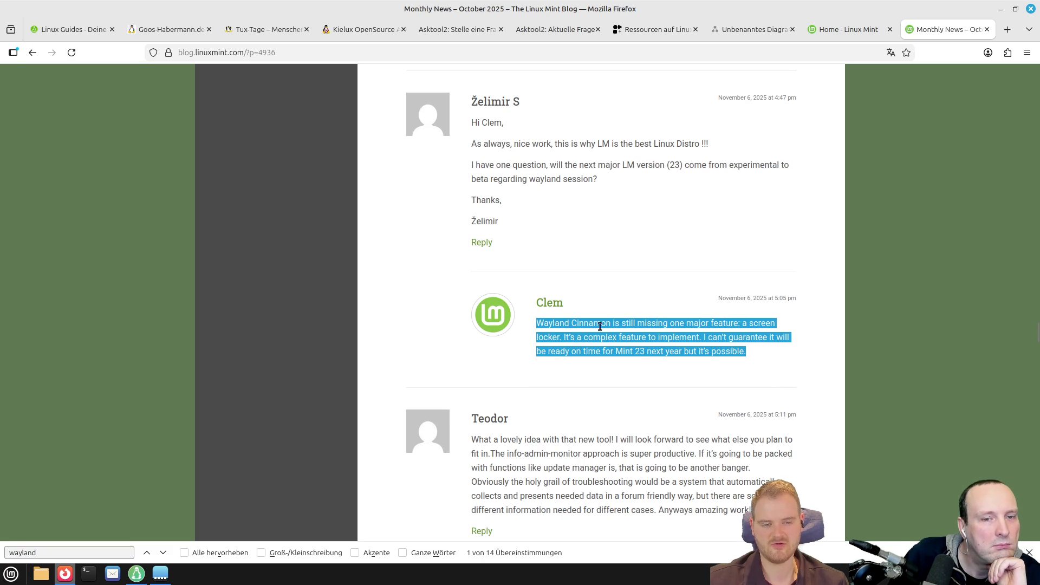
- Highlight the reply sentences on the missing screen locker and no guarantee for Mint 23
click(784, 325)
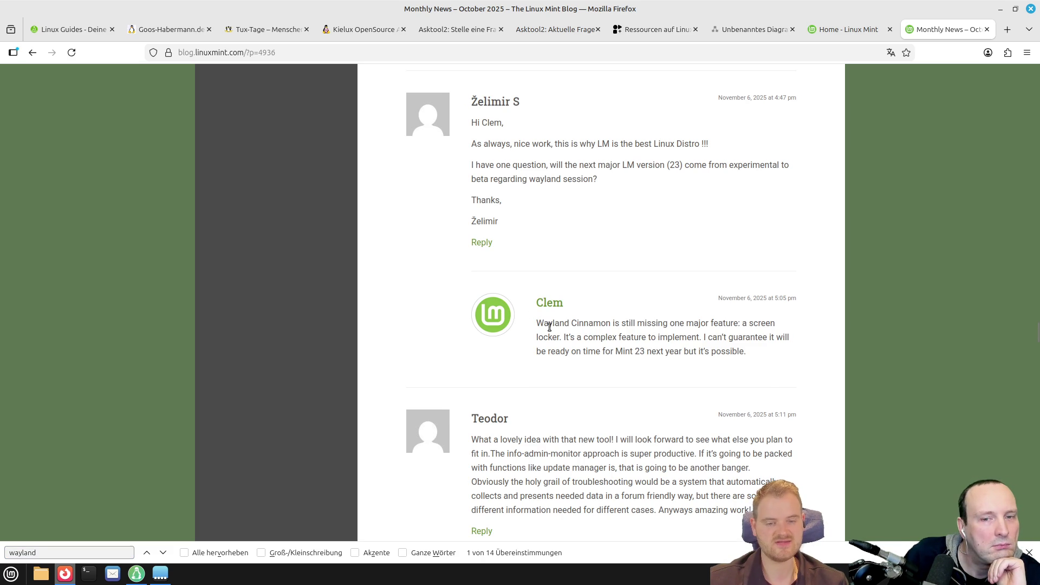
drag(538, 324, 552, 334)
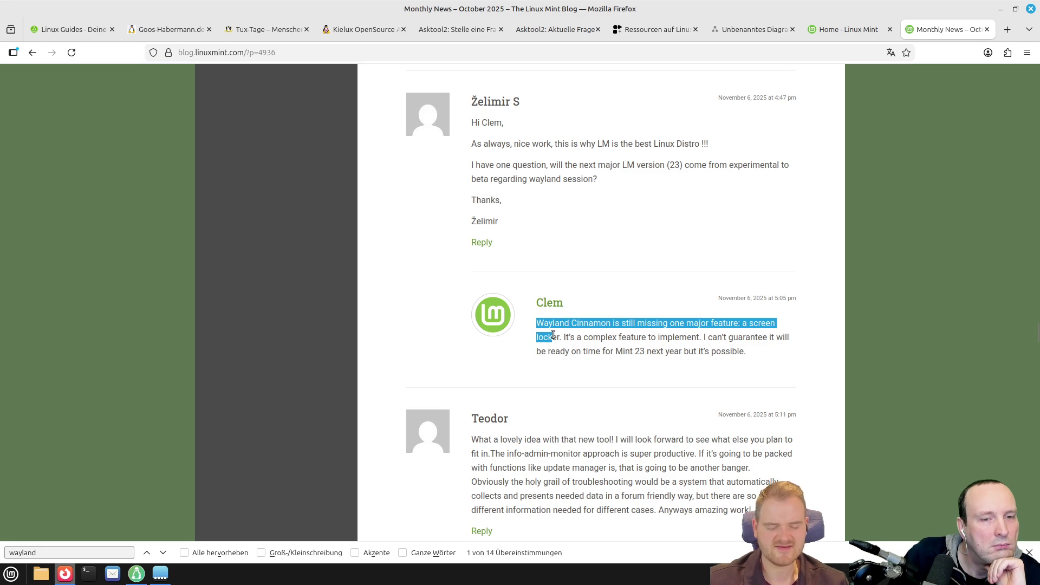
drag(553, 334, 560, 334)
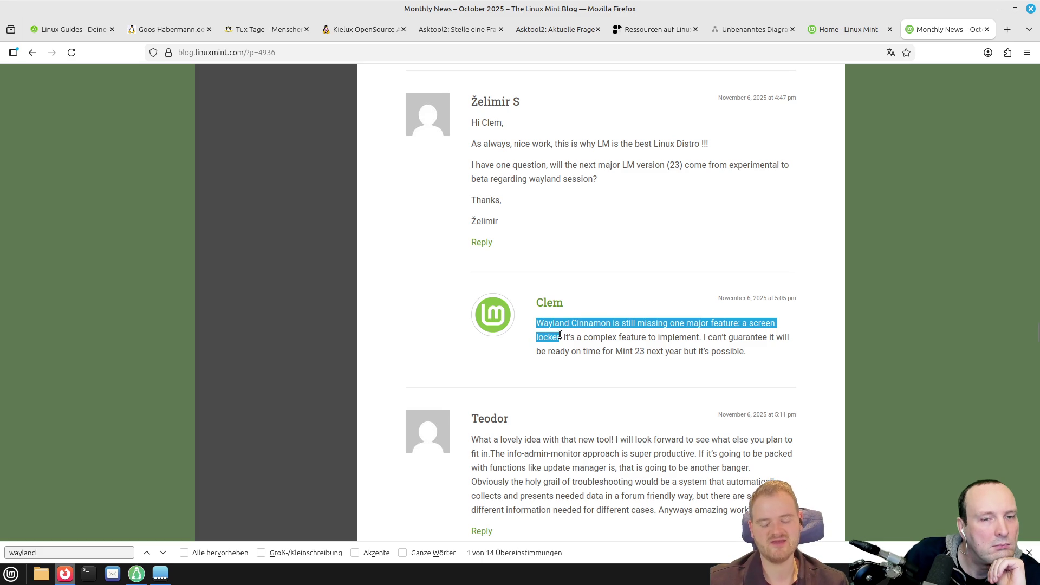
mouse_move(564, 337)
mouse_down()
mouse_move(797, 339)
mouse_move(579, 352)
mouse_move(650, 352)
mouse_move(607, 352)
mouse_move(638, 351)
mouse_up()
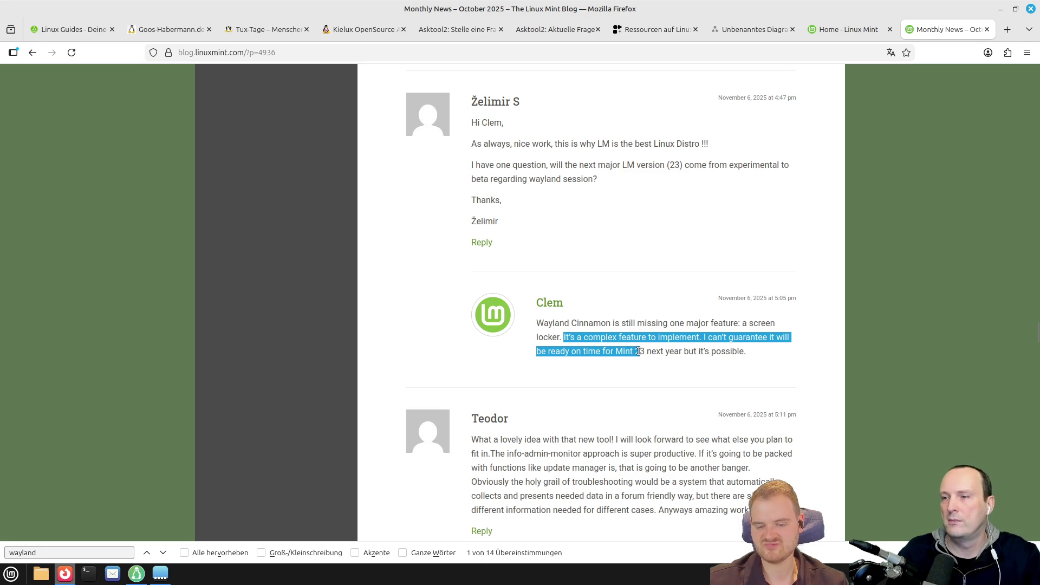
mouse_move(638, 351)
mouse_down()
mouse_move(704, 352)
mouse_move(818, 424)
mouse_move(789, 364)
mouse_up()
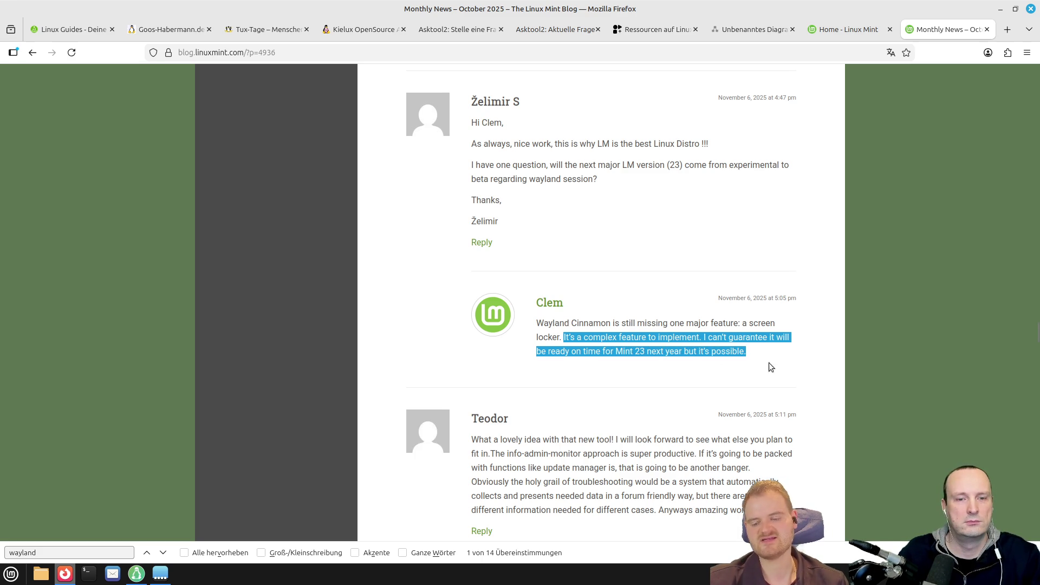
- Step through the Wayland matches, close the find bar, and return to Asktool2 question 229
click(164, 552)
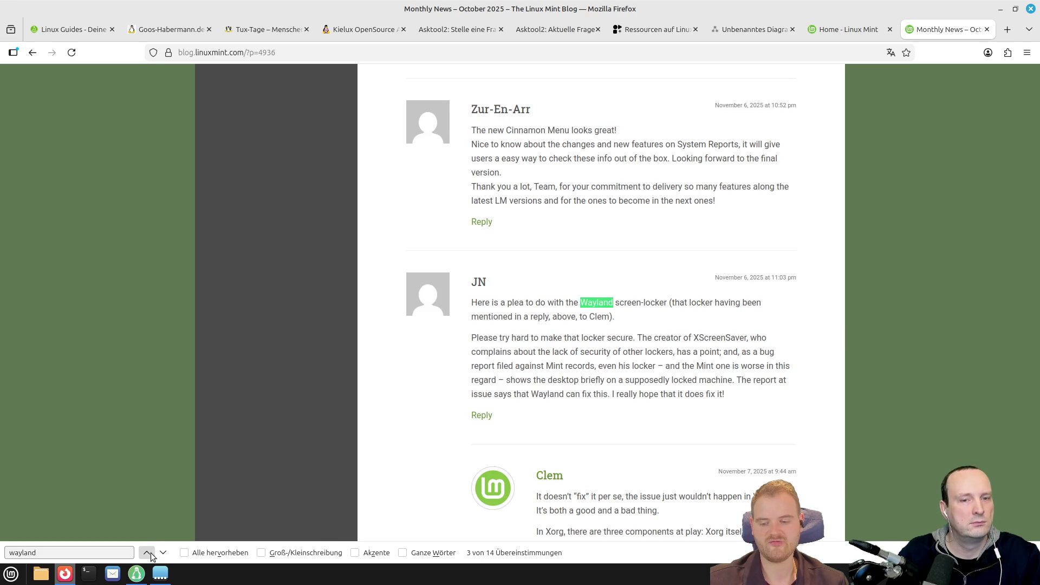
click(146, 552)
scroll(589, 371, up, 2)
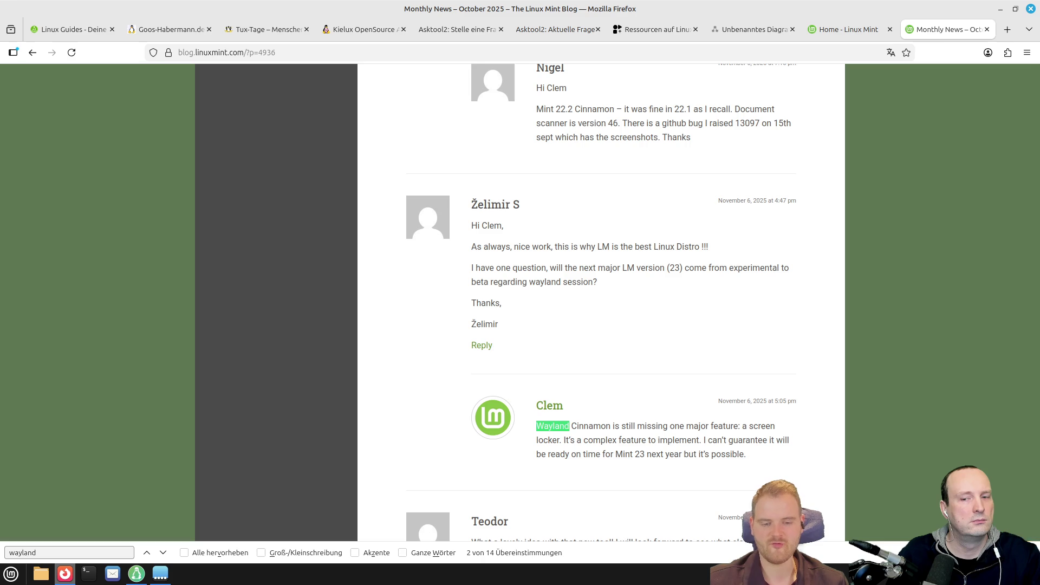
key(Escape)
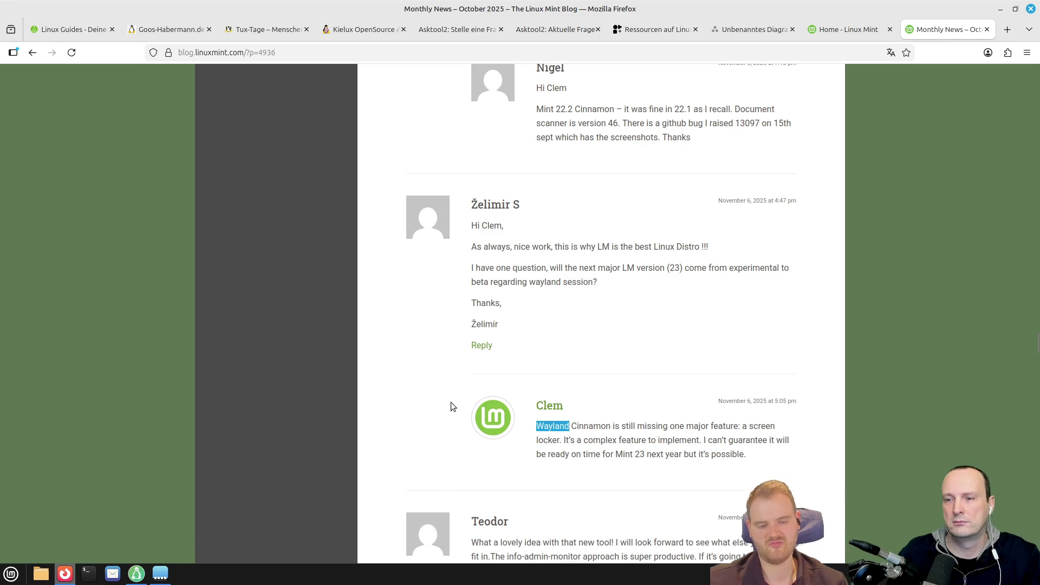
scroll(467, 392, down, 1)
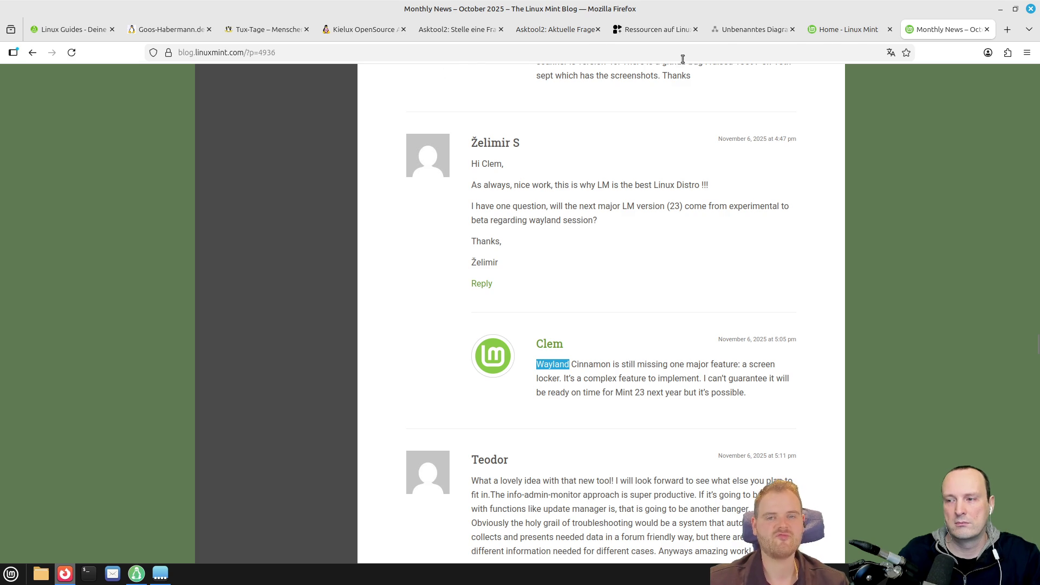
click(545, 34)
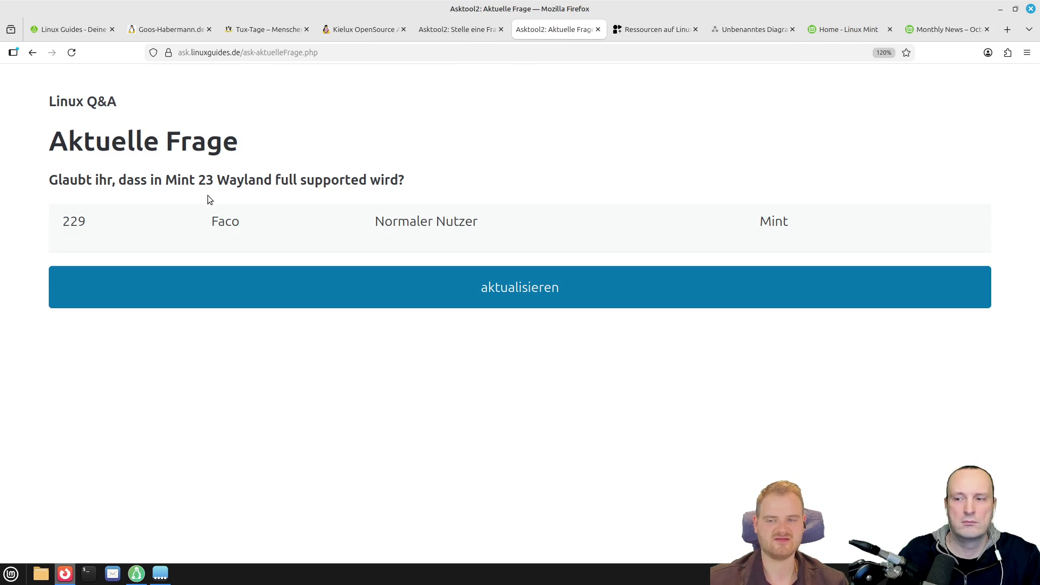
drag(85, 183, 281, 181)
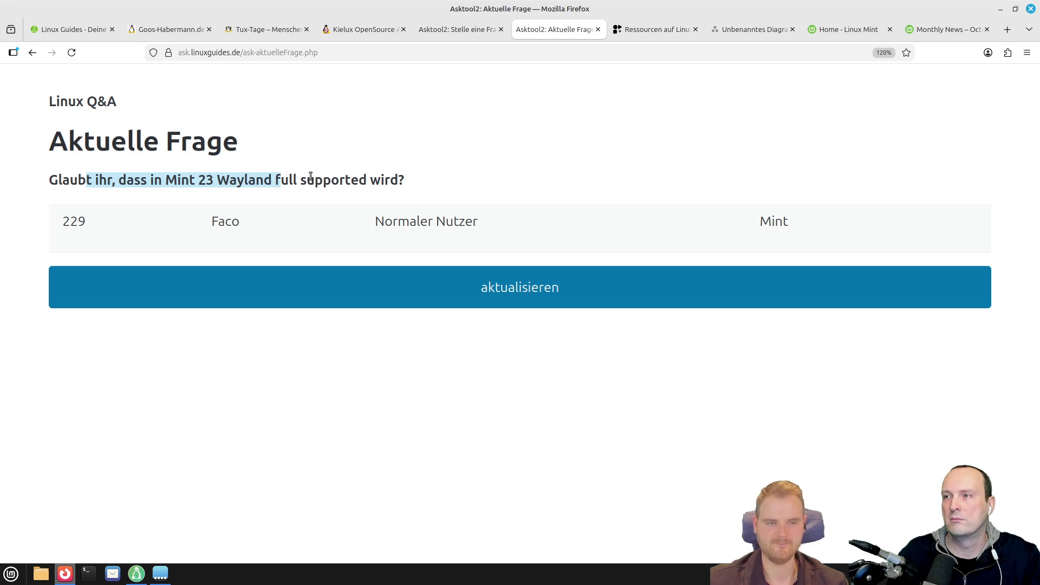
click(207, 164)
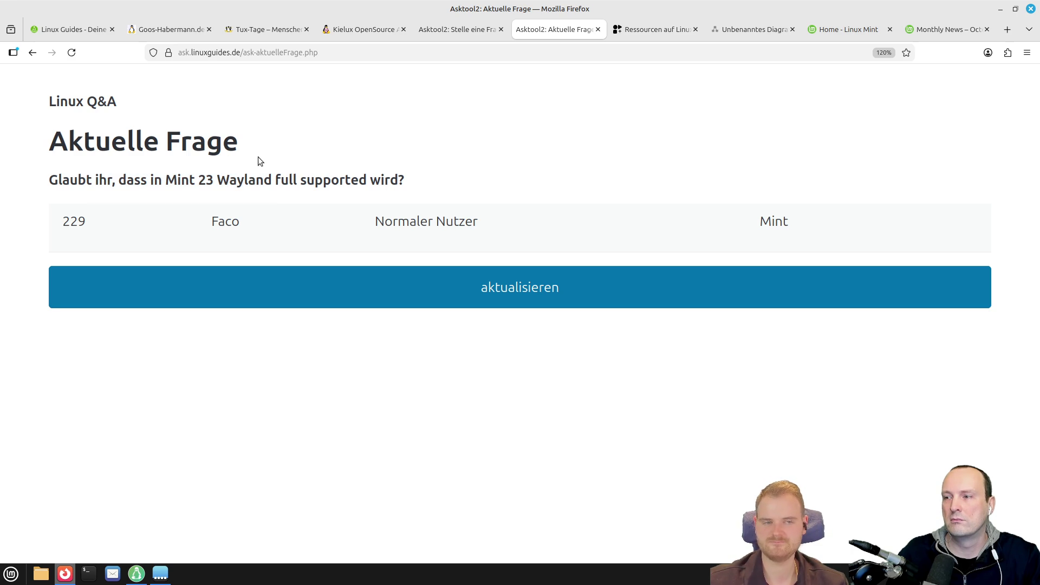
click(934, 24)
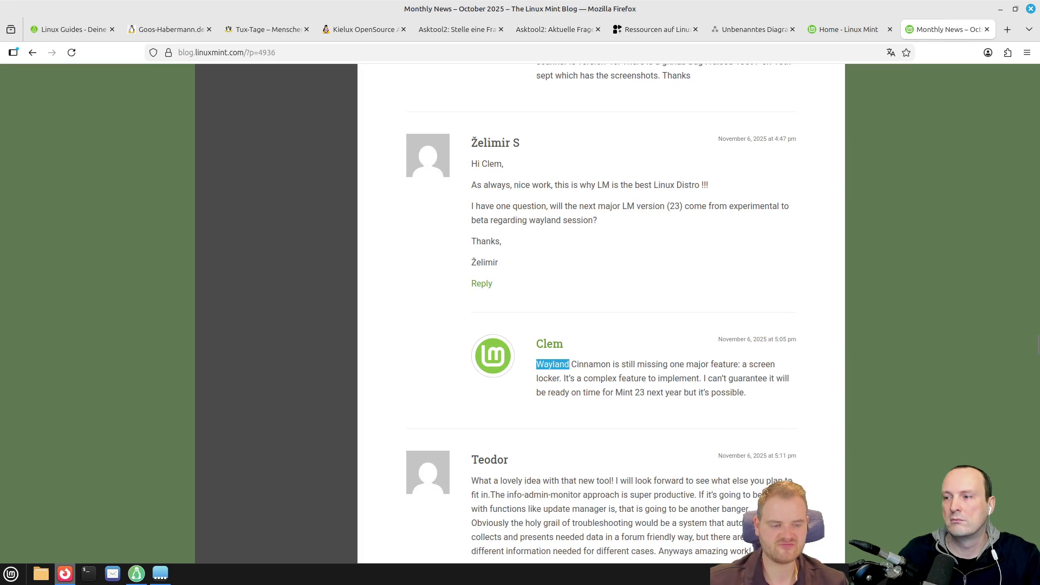
scroll(960, 420, up, 20)
scroll(927, 313, up, 20)
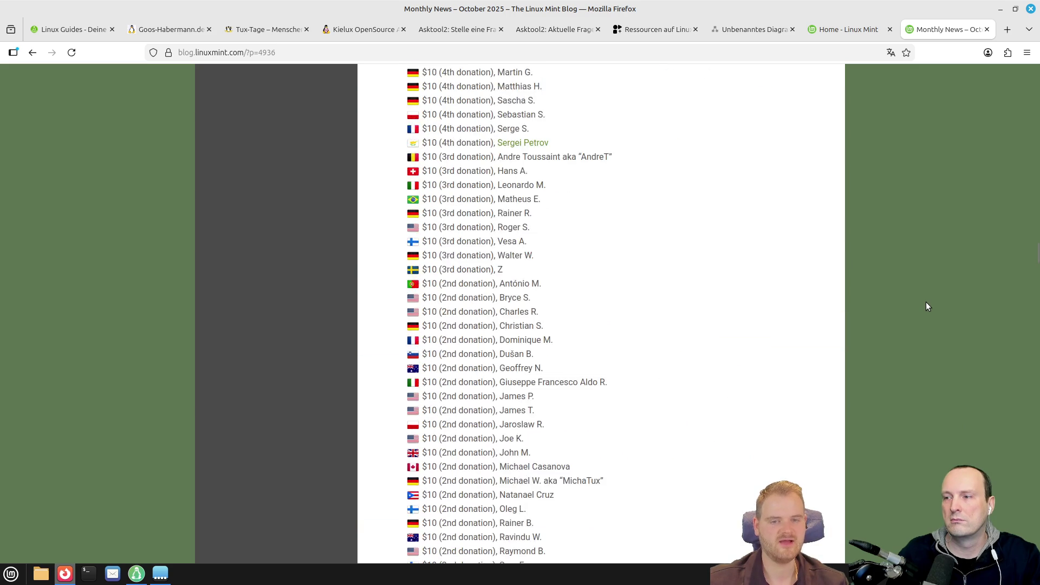
mouse_move(1035, 236)
mouse_down()
mouse_move(1027, 89)
mouse_move(1013, 67)
mouse_move(990, 87)
mouse_move(1005, 64)
mouse_up()
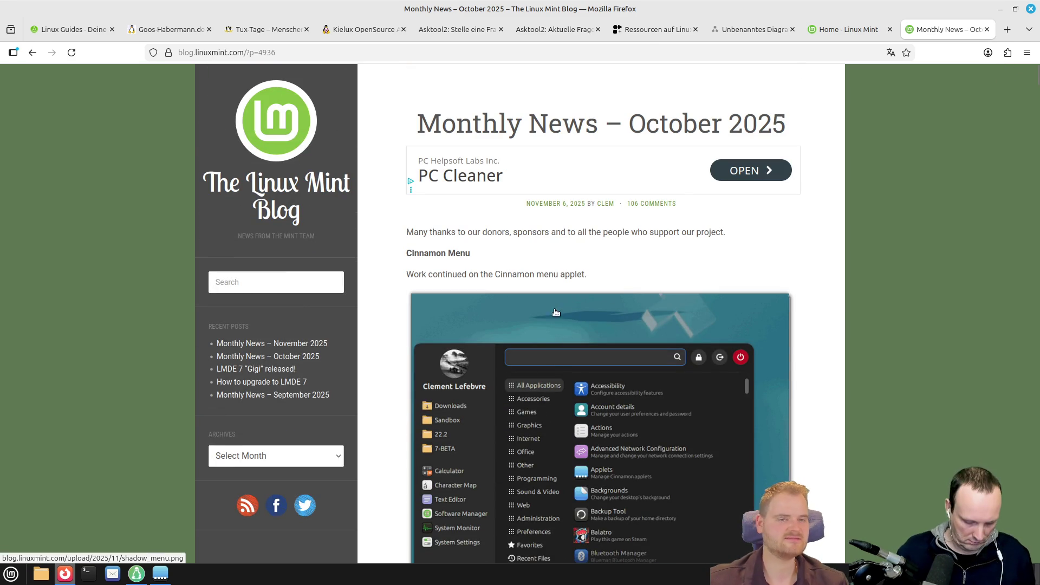
click(554, 29)
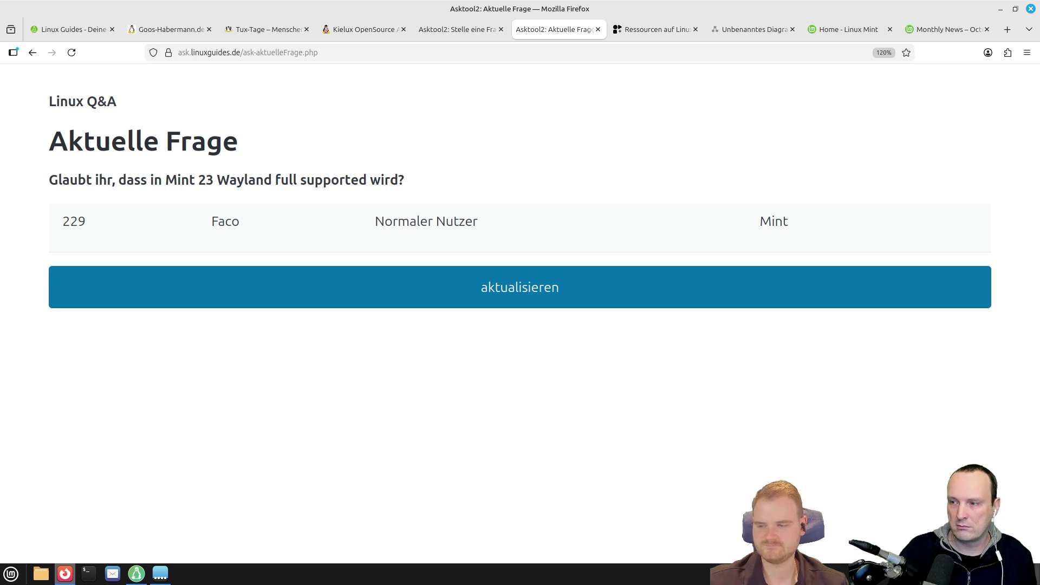
click(187, 292)
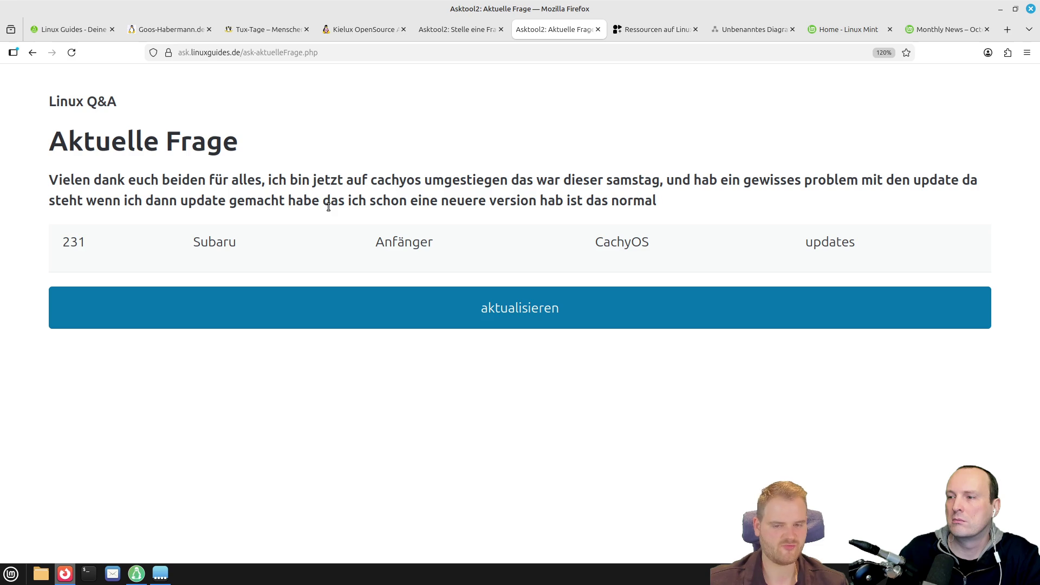
- Refresh Asktool2 until question 234, about Mint customizations surviving a reinstall, appears
click(238, 327)
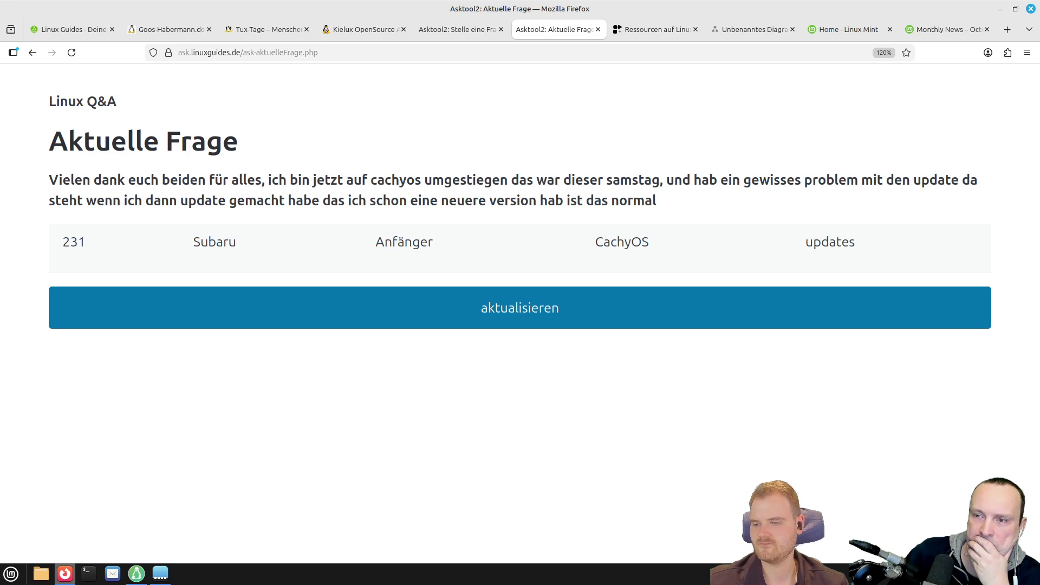
click(232, 302)
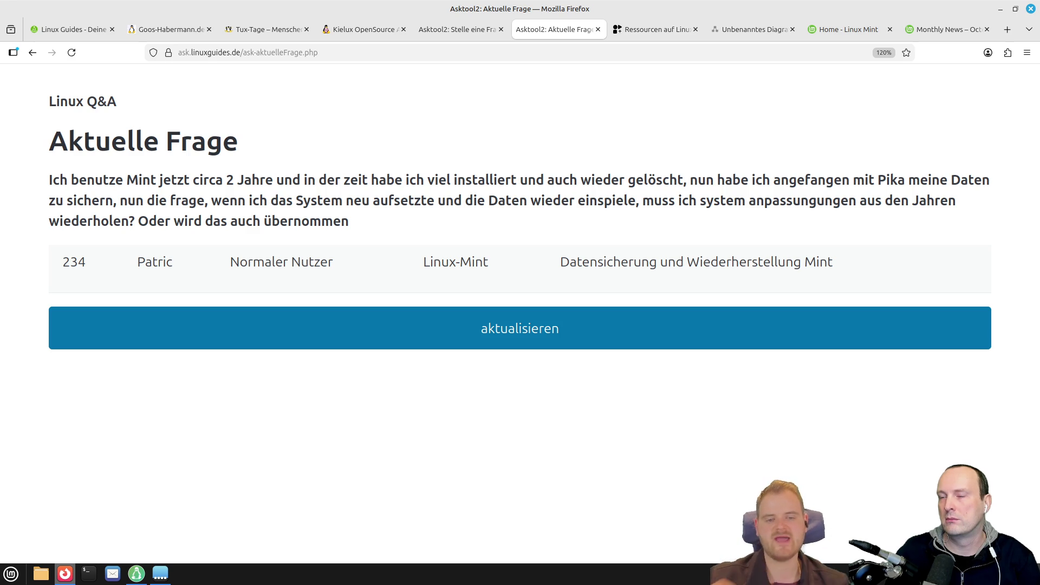
right_click(405, 575)
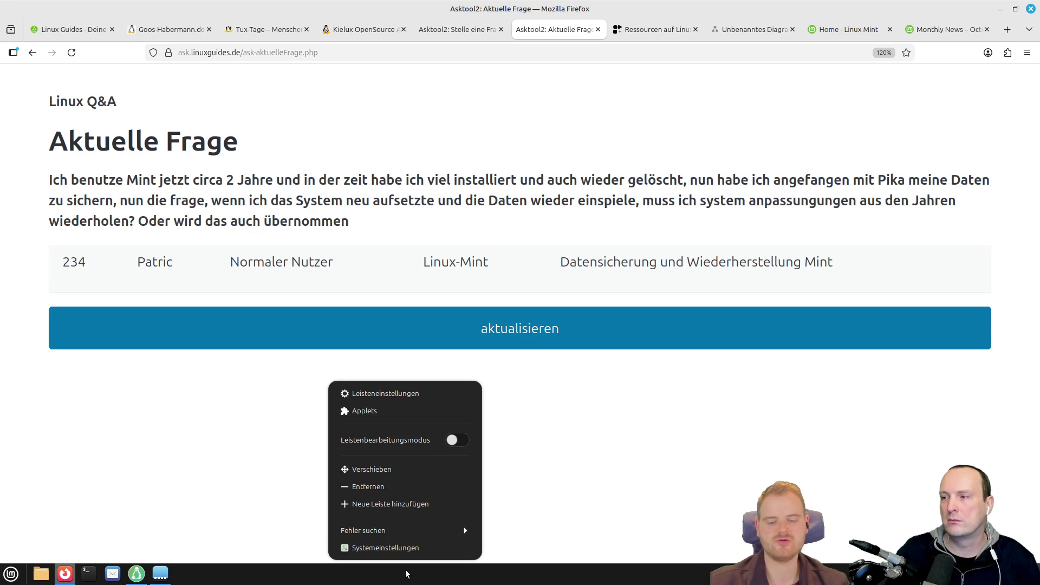
- Reposition the Cinnamon panel, first at the top edge, then at the bottom edge
click(379, 469)
click(377, 6)
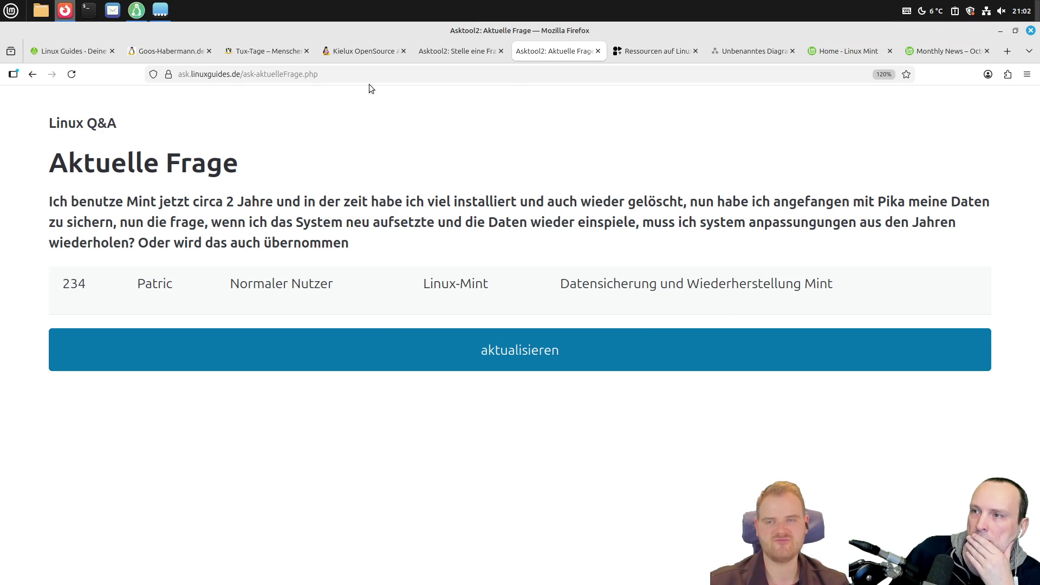
right_click(445, 7)
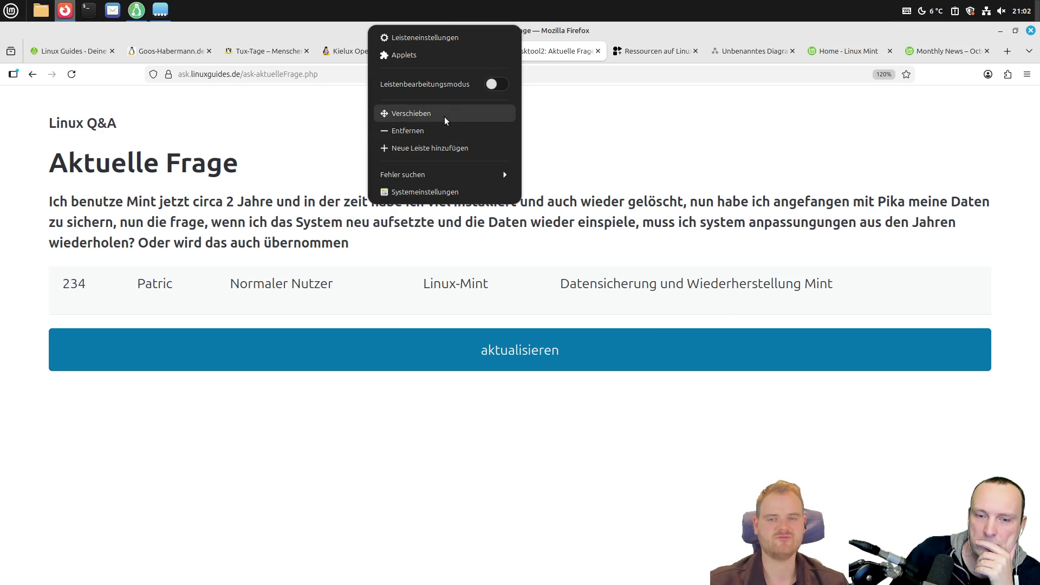
click(444, 116)
click(424, 583)
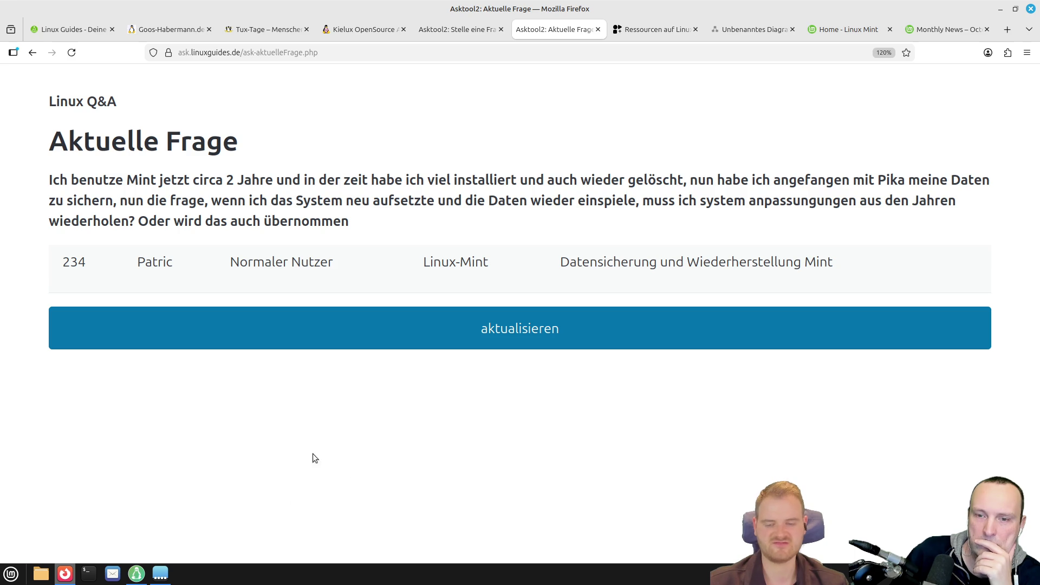
- Check the applications menu at the new panel position, then load the next Asktool2 question
click(16, 575)
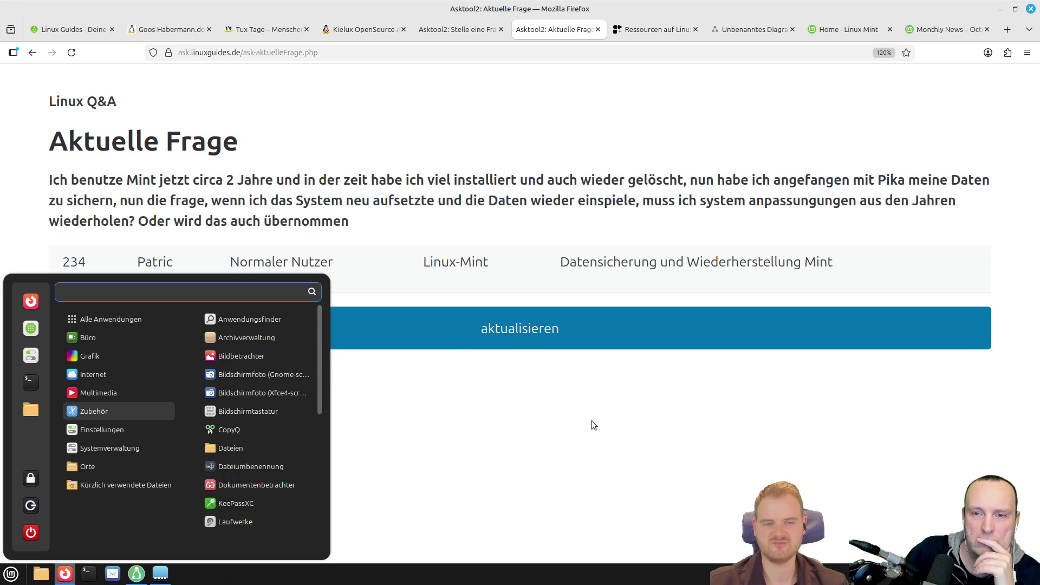
click(558, 400)
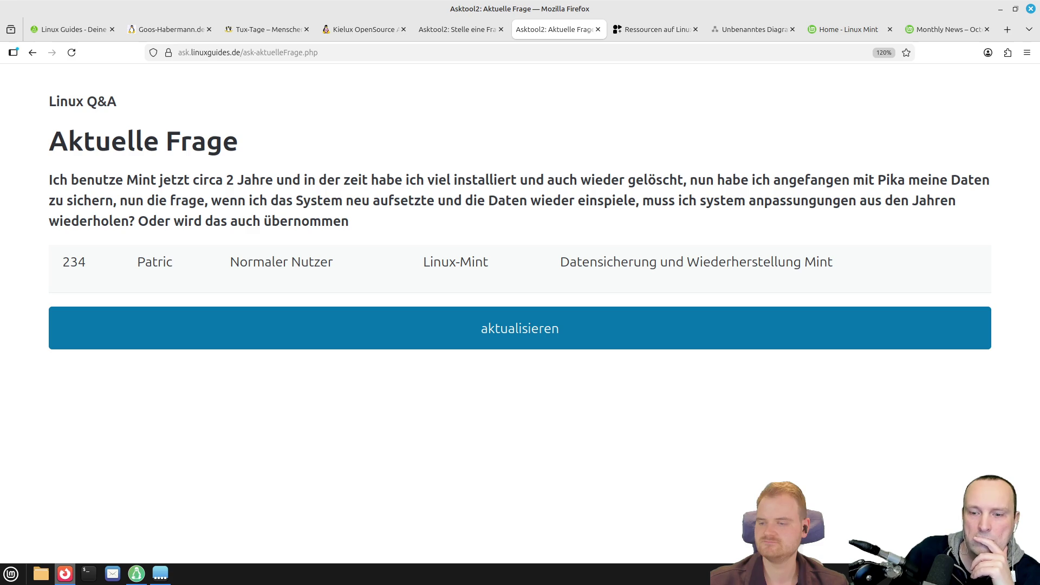
click(290, 325)
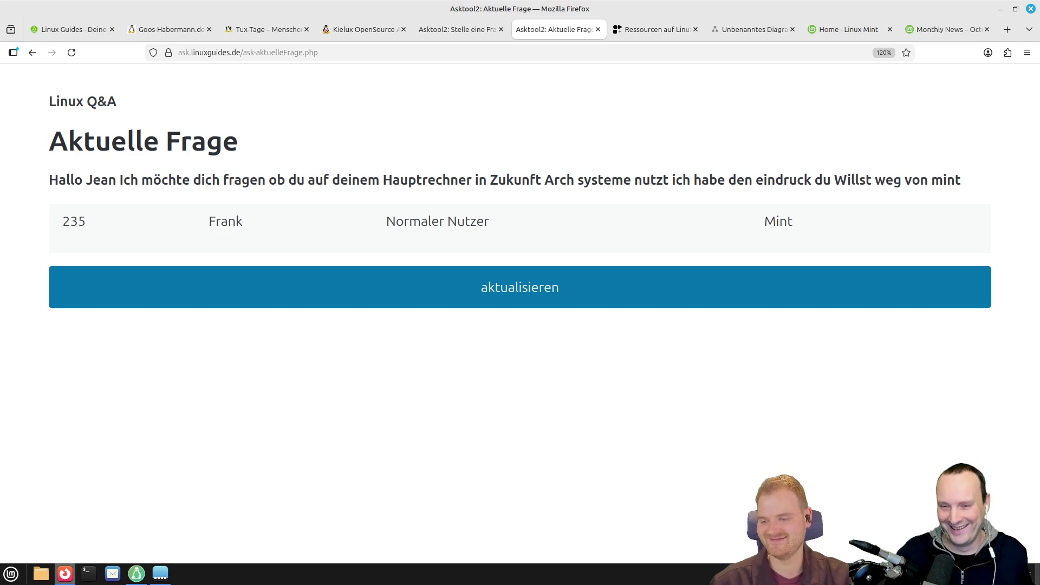
- Refresh Asktool2 to show question 236 about missing icons in a Rust Iced app
click(349, 284)
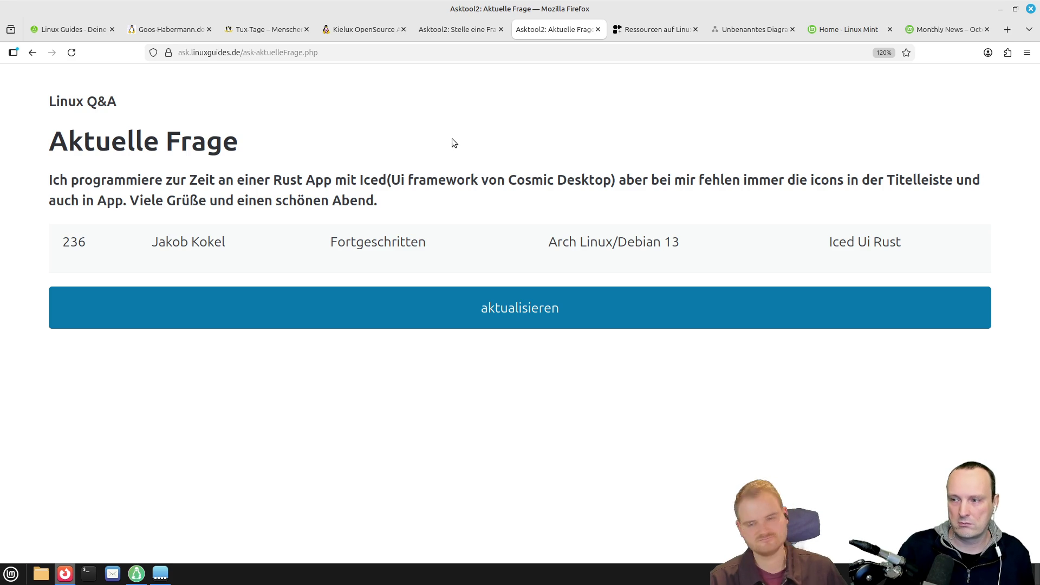
click(201, 313)
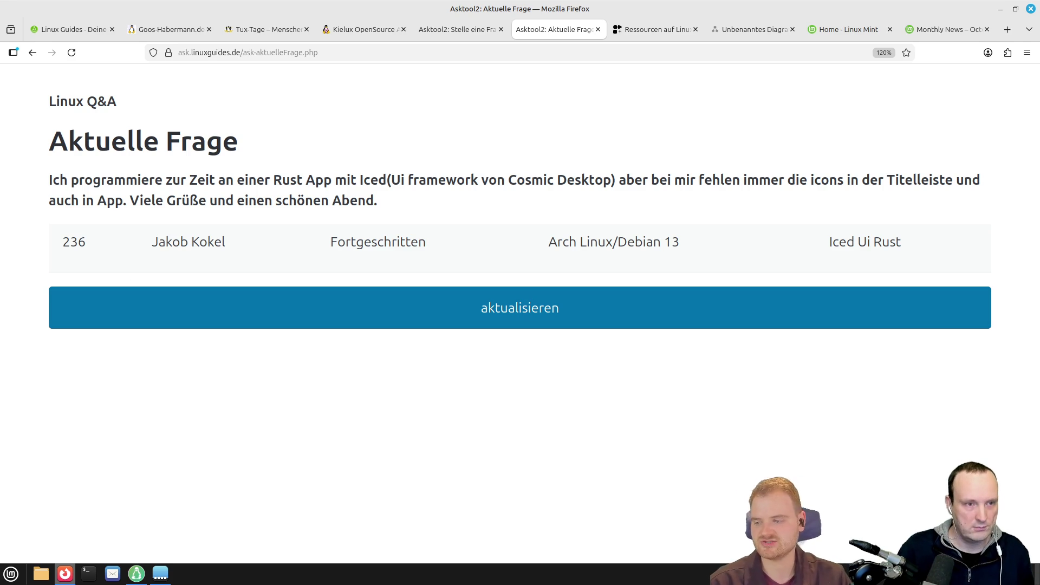
click(283, 316)
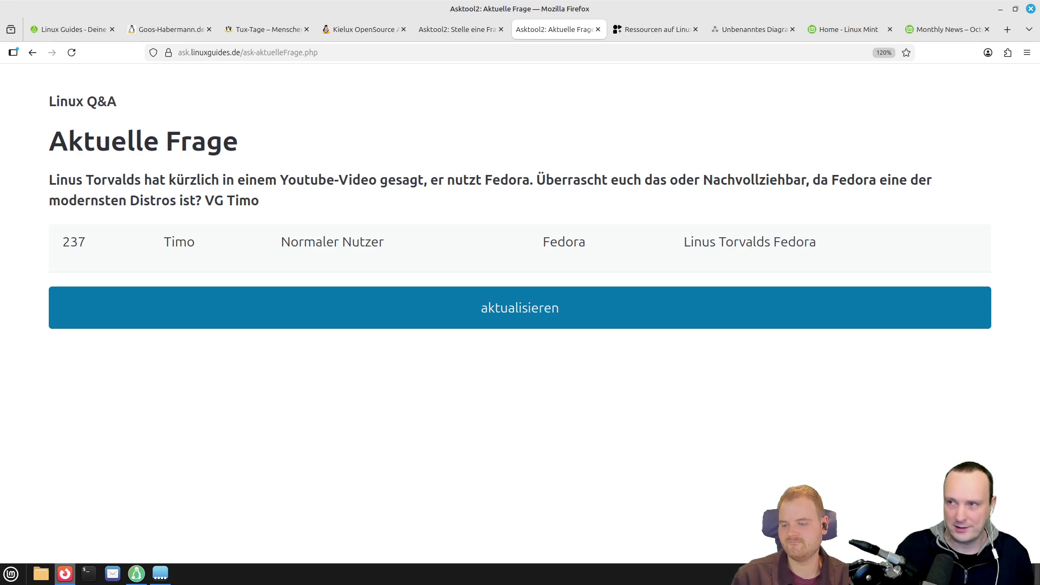
- Open a new blank Firefox tab beside Asktool2
click(1006, 25)
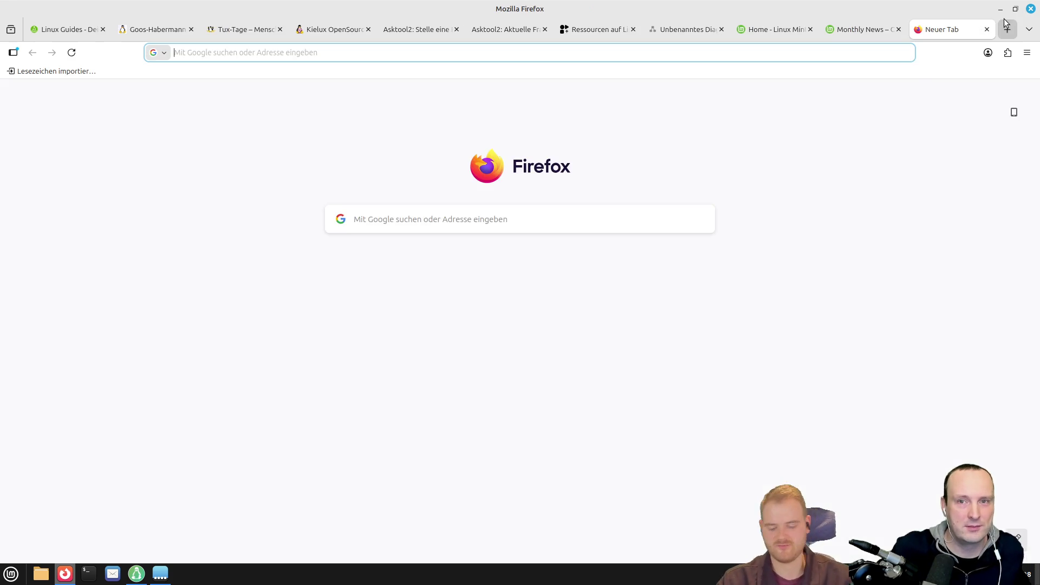
- Load alternativeto.com and accept the cookie notice
text(alternat)
text(ive.oc)
key(BackSpace)
key(BackSpace)
key(BackSpace)
text(to.com)
key(Return)
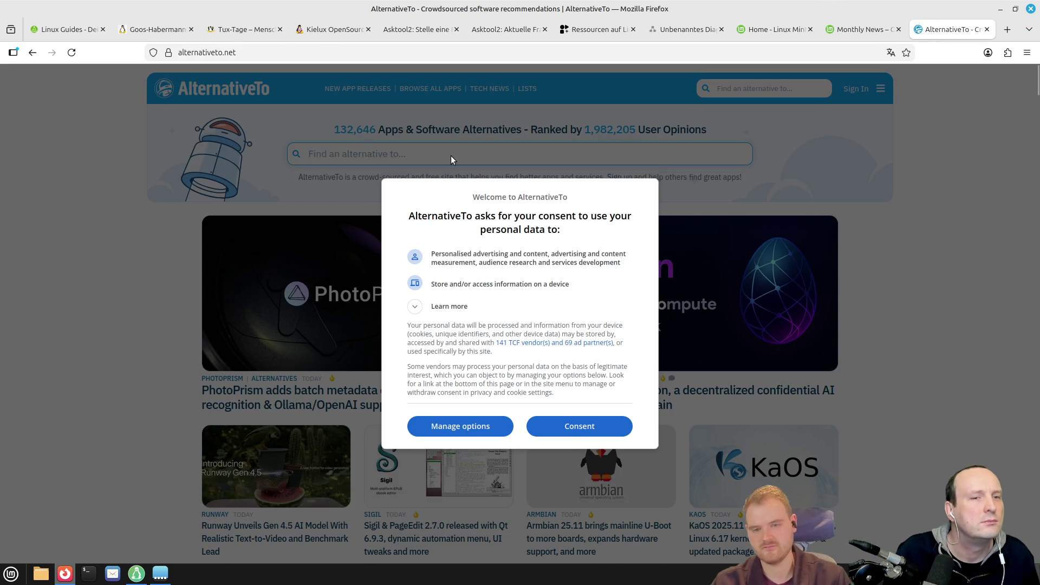
click(579, 425)
- Search for FastCopy and open its alternatives page
text(F)
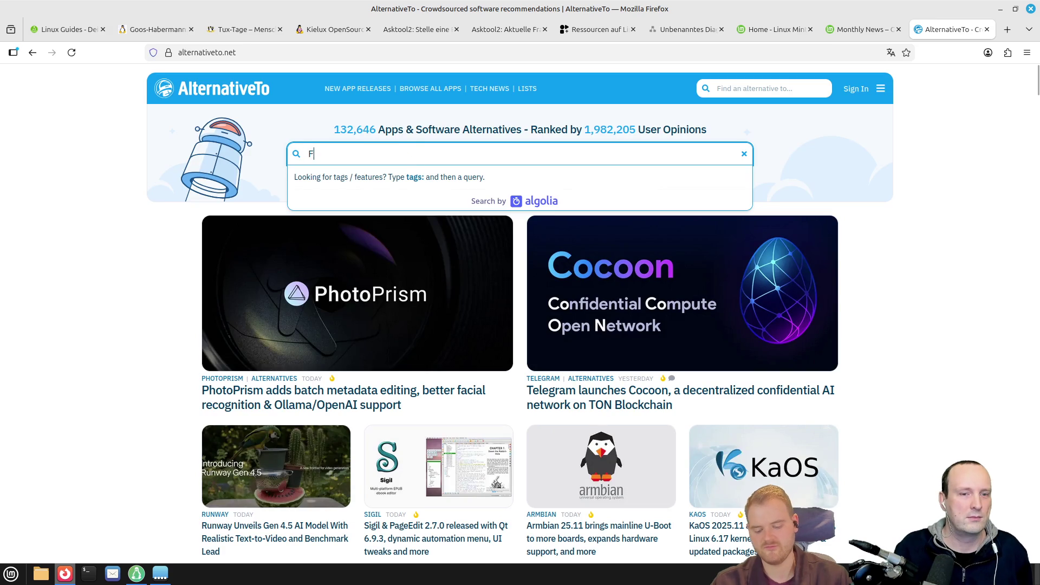
text(astCop)
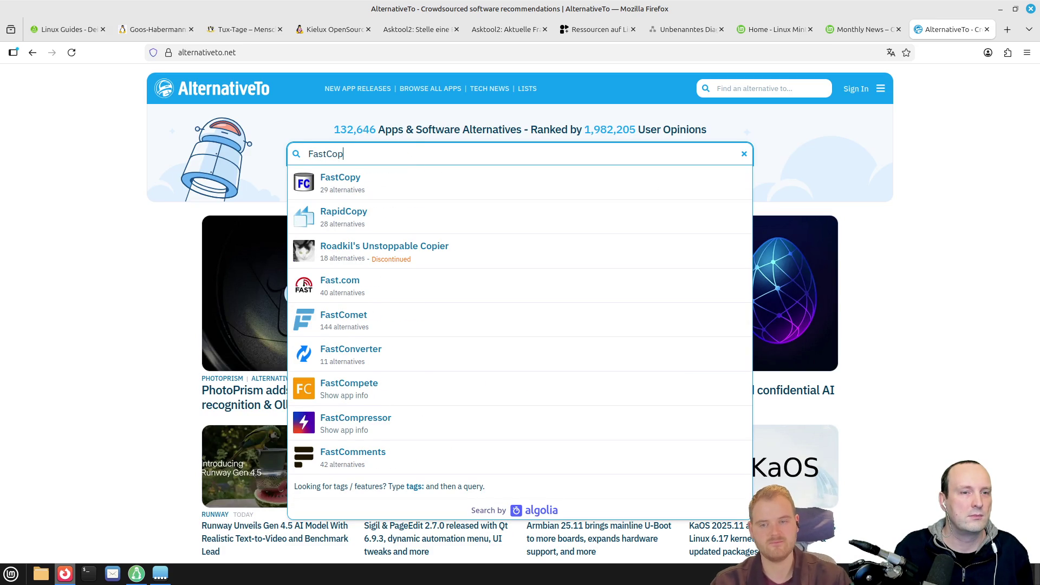
text(y)
click(366, 178)
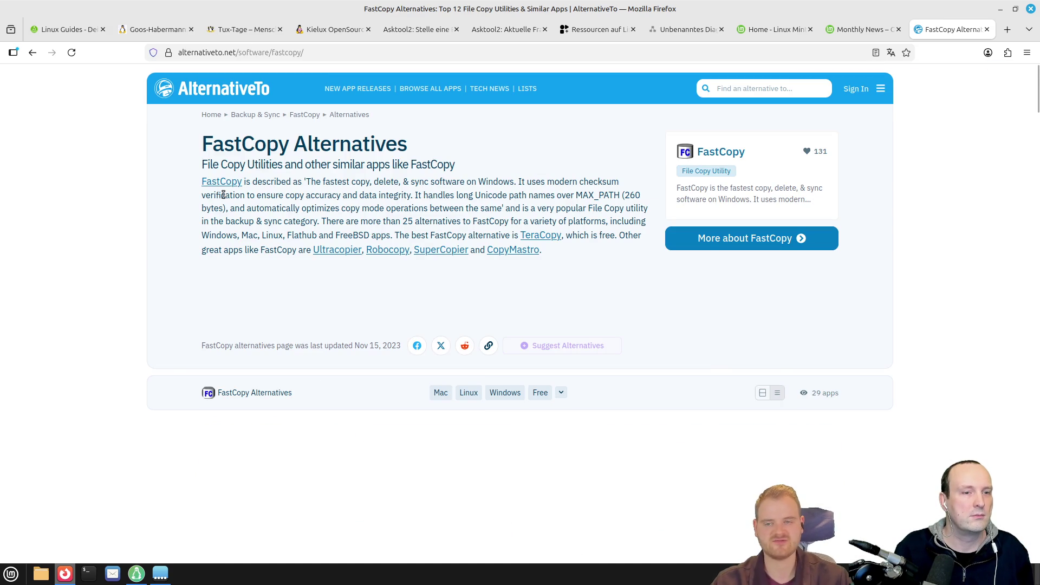
mouse_move(373, 183)
mouse_down()
mouse_move(470, 185)
mouse_move(483, 195)
mouse_up()
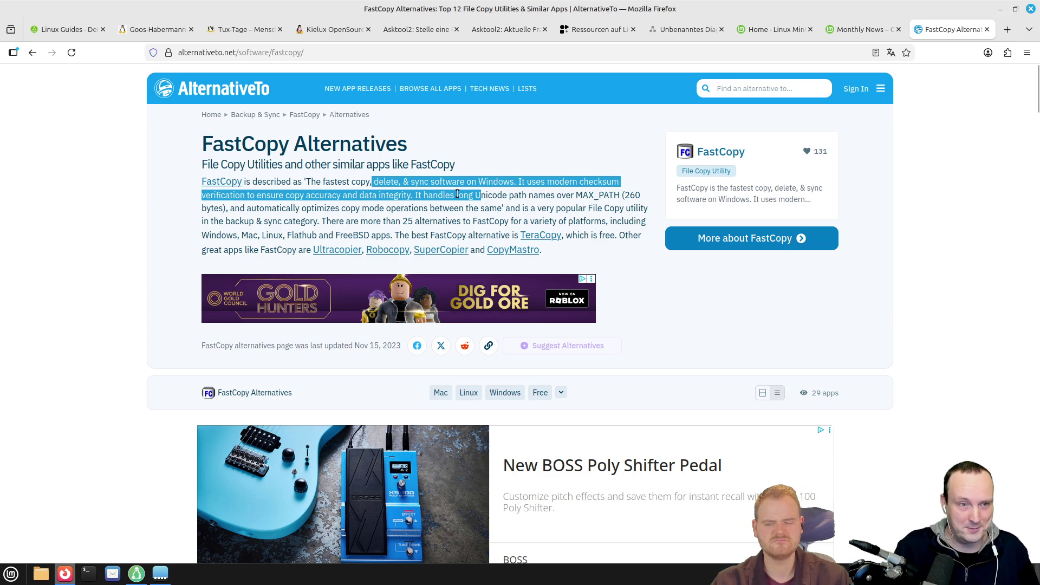
scroll(194, 327, down, 10)
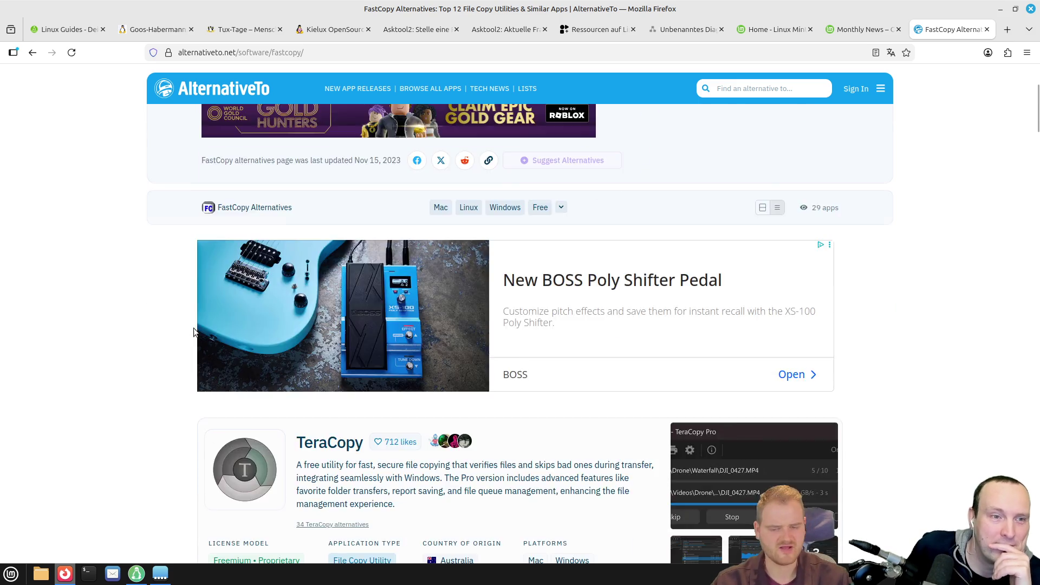
scroll(191, 359, up, 4)
scroll(191, 358, down, 15)
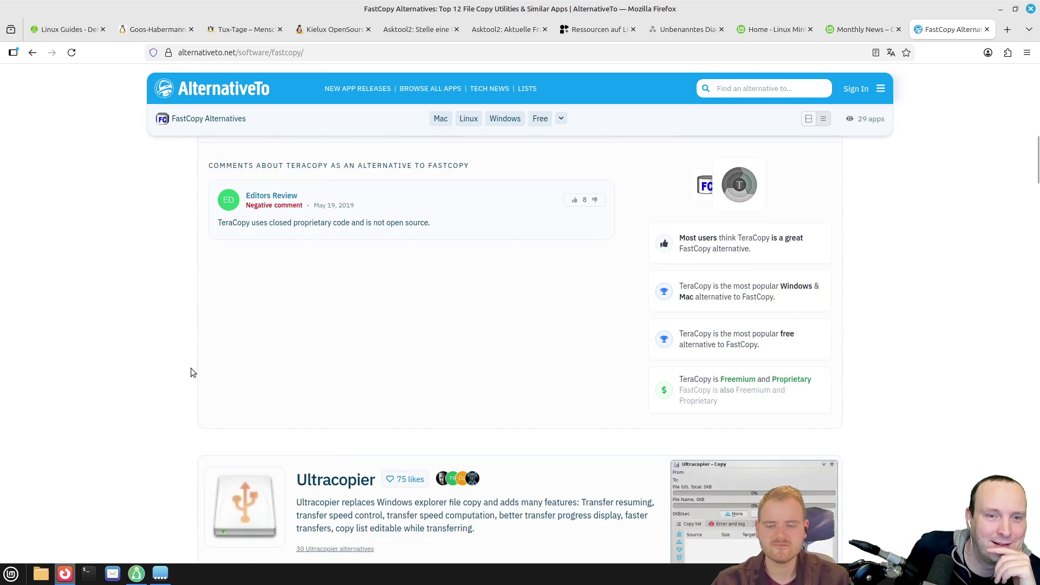
scroll(191, 368, up, 5)
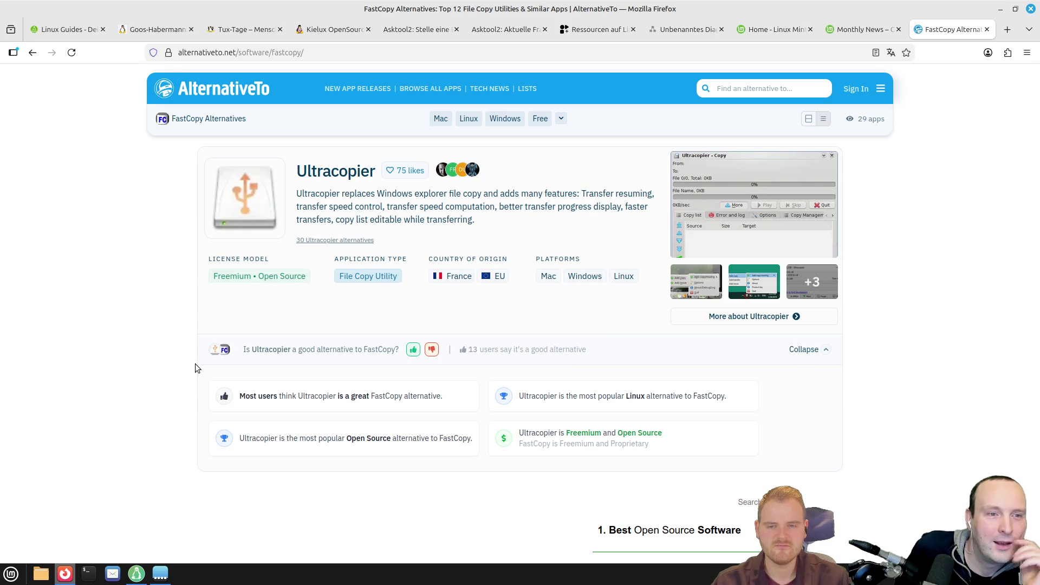
scroll(196, 364, up, 10)
- Filter FastCopy alternatives to Linux and open Ultracopier's page in a background tab
click(474, 387)
scroll(135, 365, down, 7)
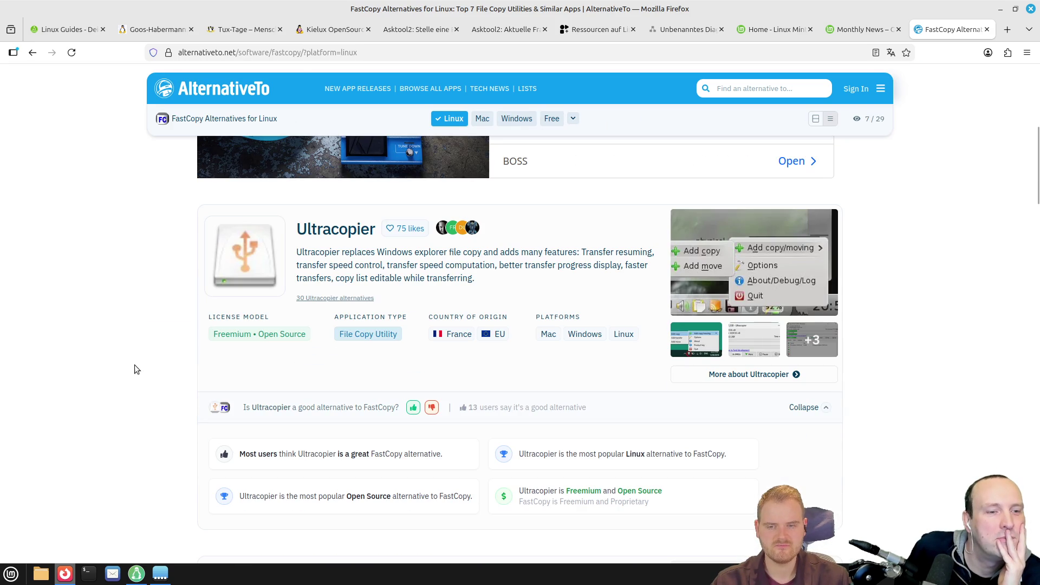
middle_click(334, 228)
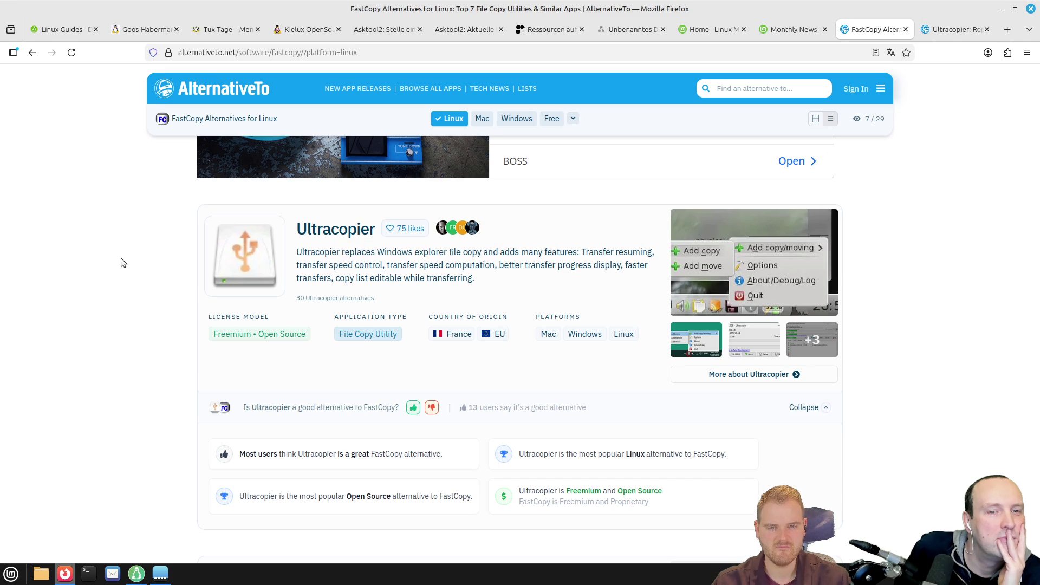
scroll(122, 262, down, 5)
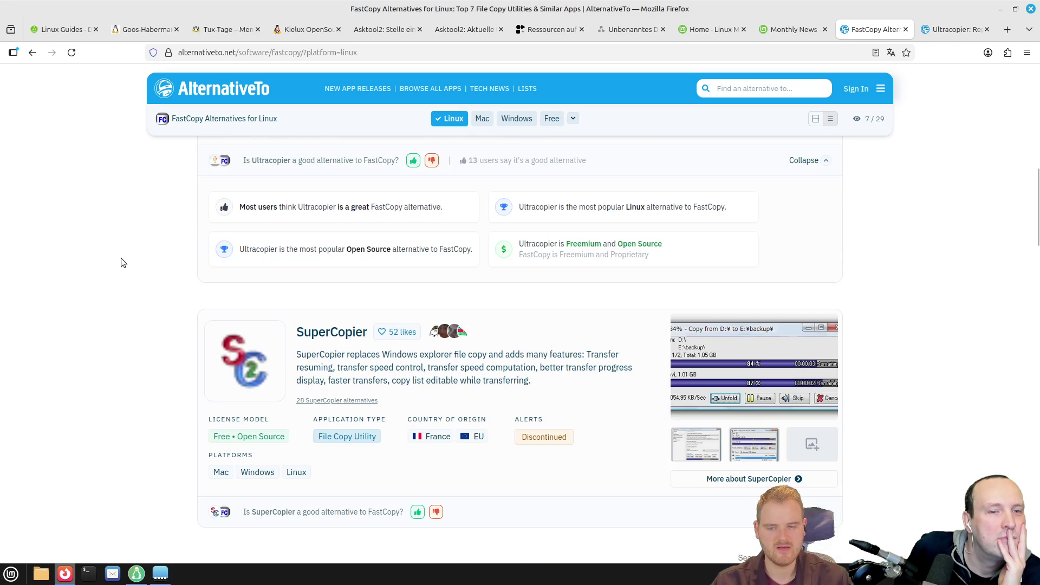
scroll(121, 263, down, 3)
scroll(121, 262, down, 10)
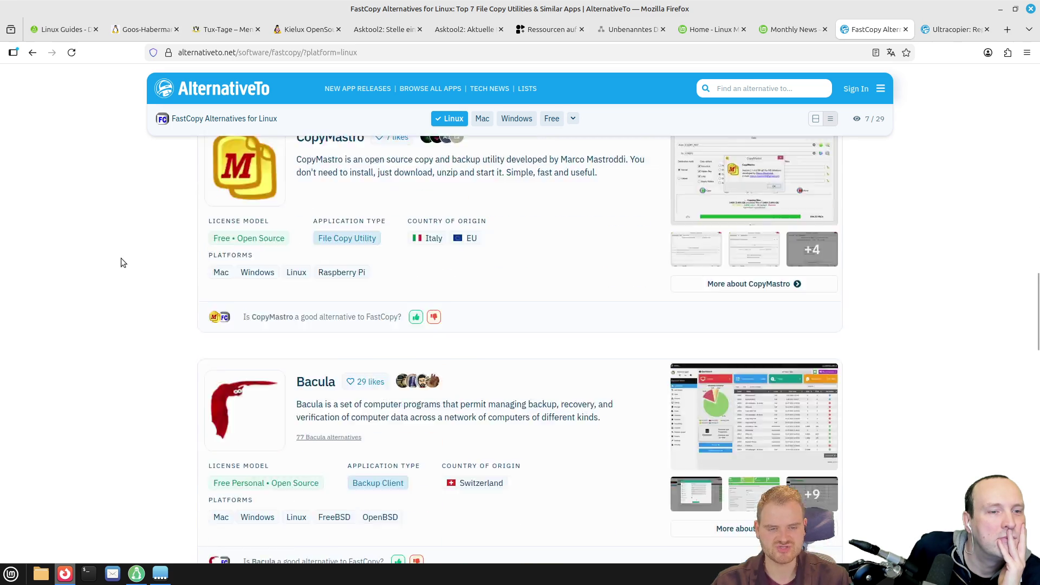
scroll(122, 262, down, 10)
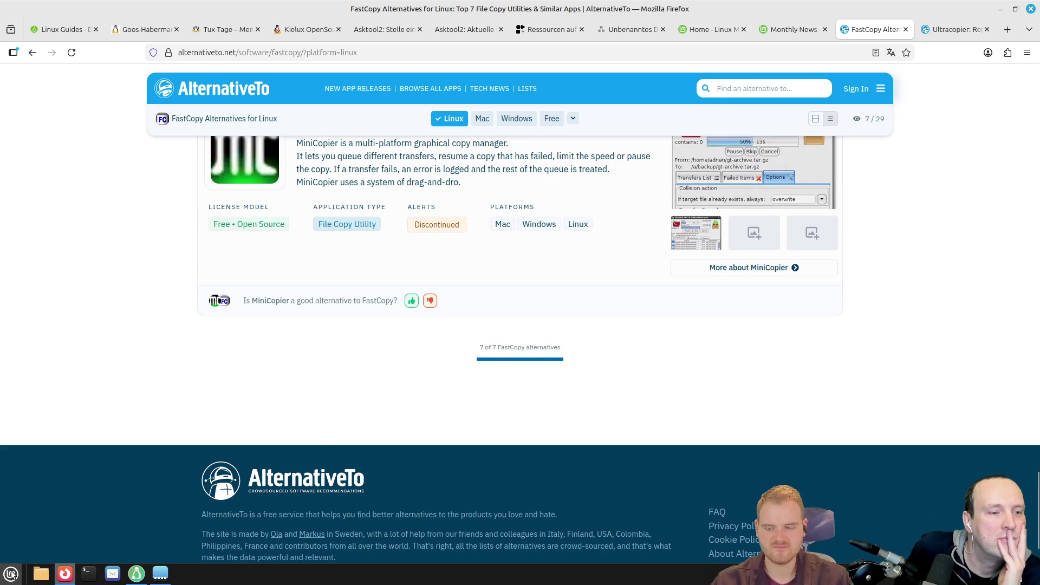
click(11, 574)
- Launch Software Manager, search for grsync, and move its window to the left
click(340, 211)
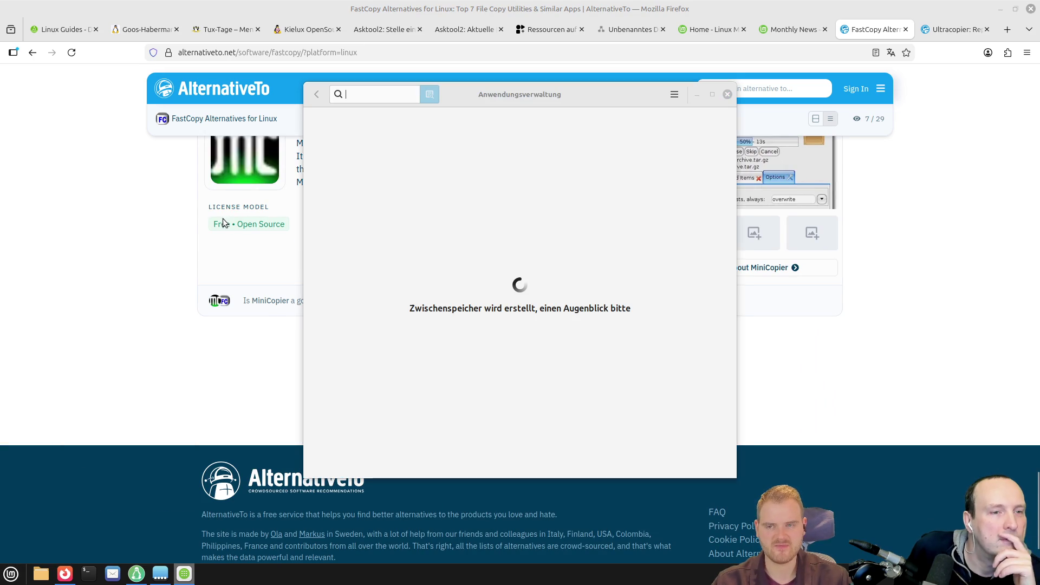
text(grsync)
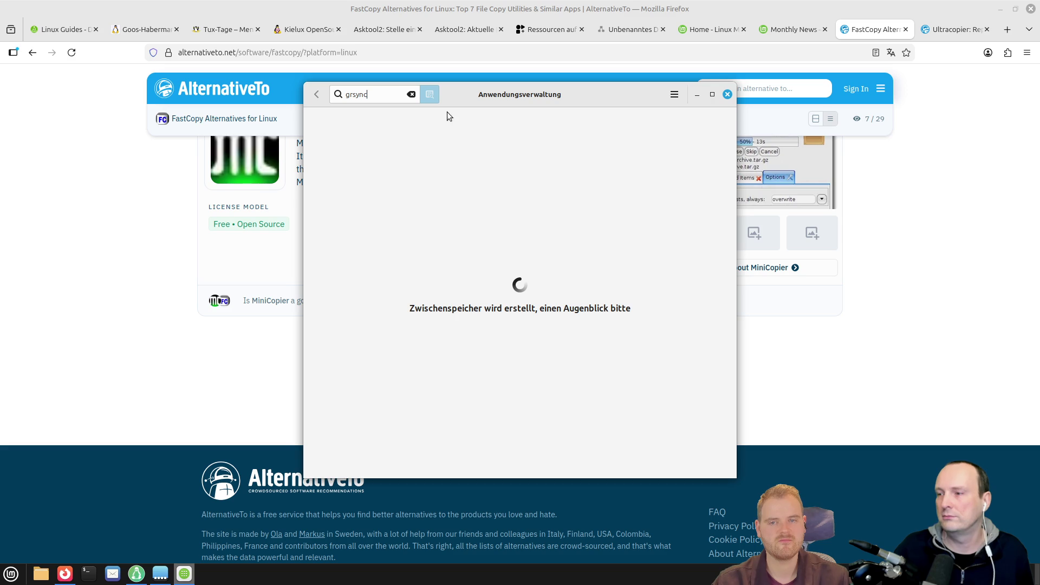
drag(518, 96, 272, 92)
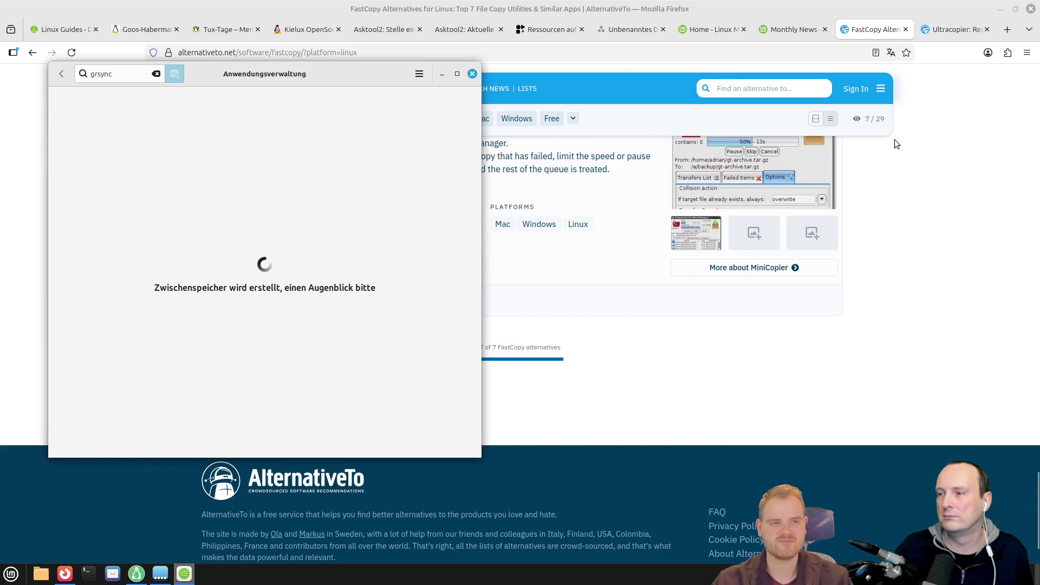
scroll(890, 143, down, 2)
click(953, 29)
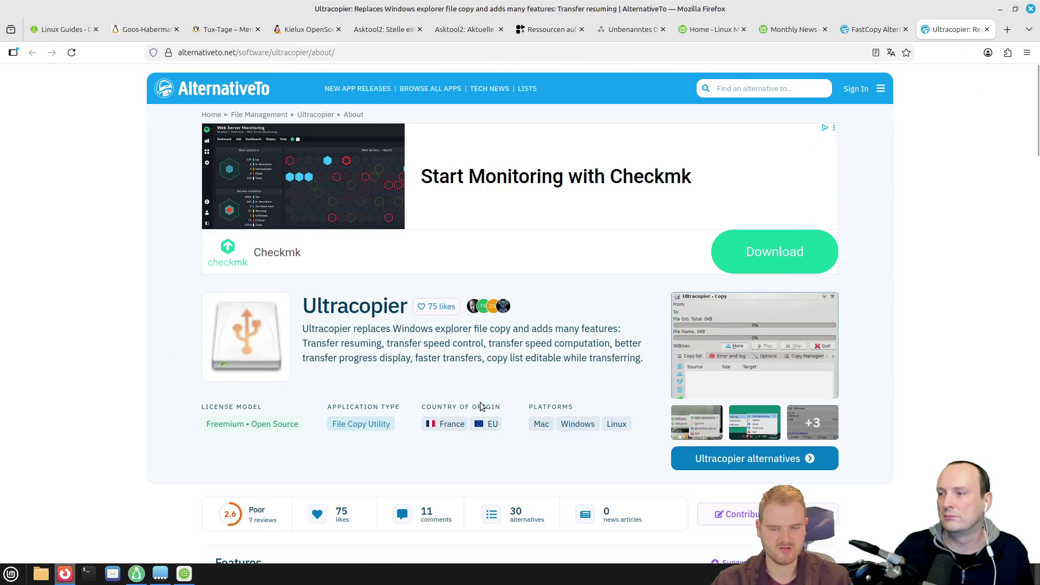
- Open Ultracopier's official website in a background tab and switch to it
scroll(481, 406, down, 10)
scroll(505, 379, up, 7)
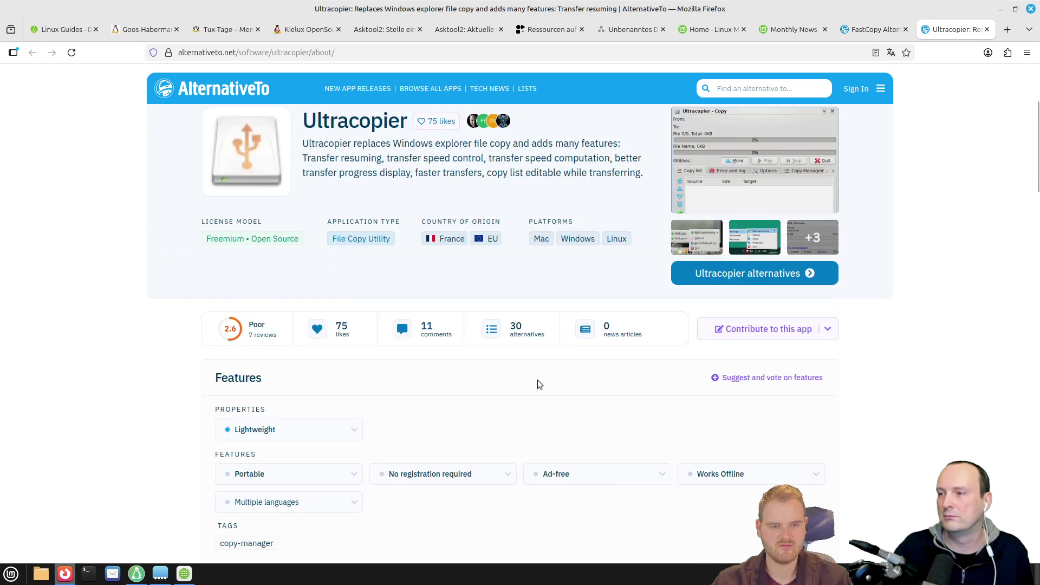
scroll(538, 381, up, 2)
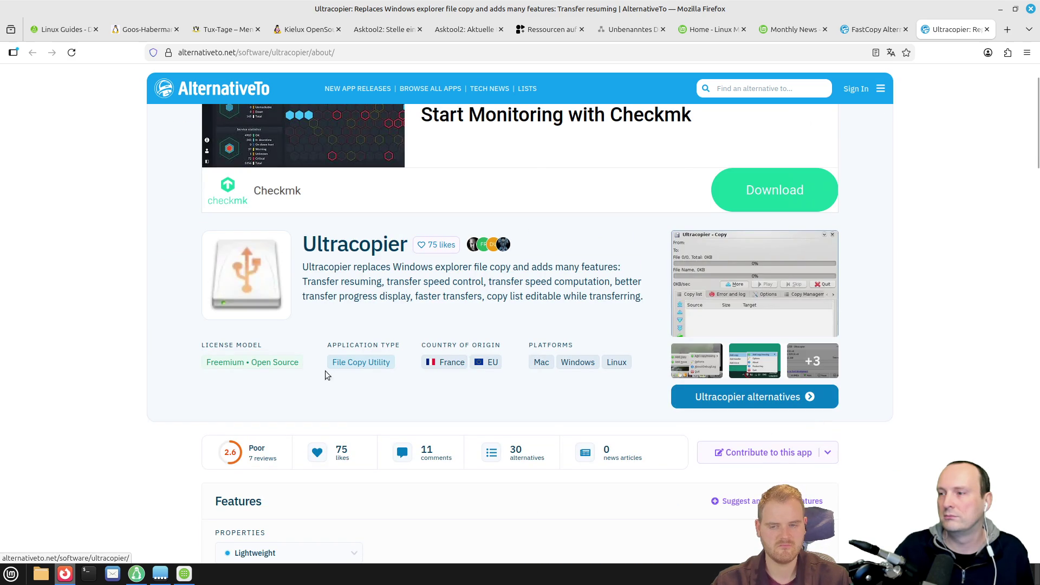
scroll(484, 386, up, 1)
scroll(482, 382, down, 10)
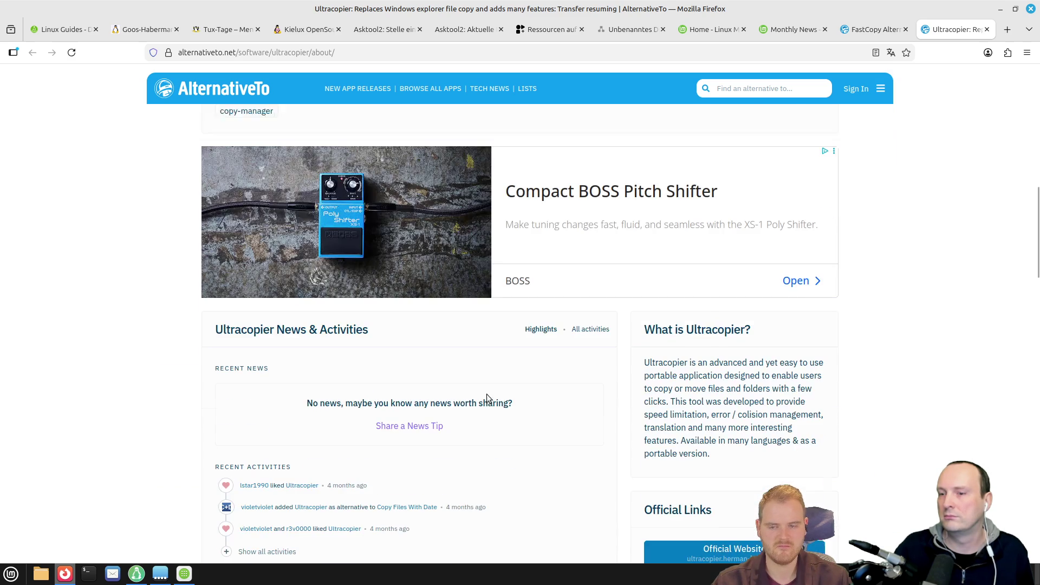
scroll(490, 394, down, 5)
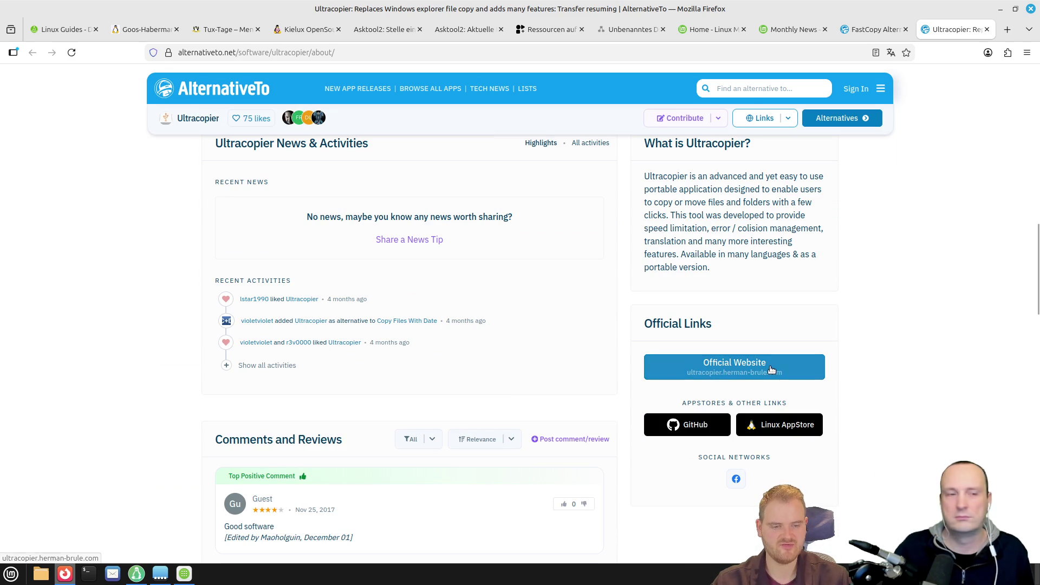
middle_click(772, 369)
scroll(642, 324, up, 15)
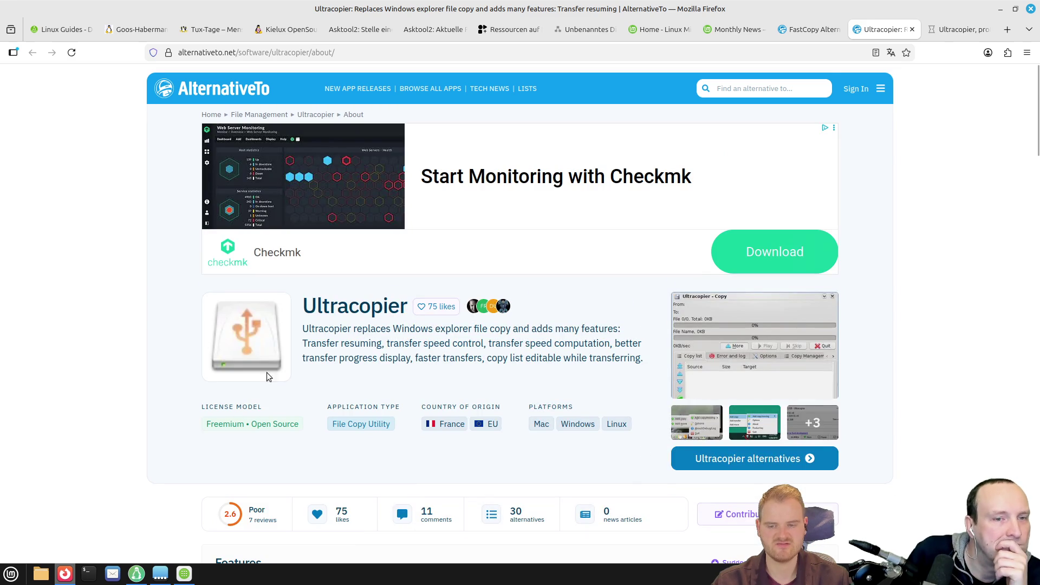
click(929, 32)
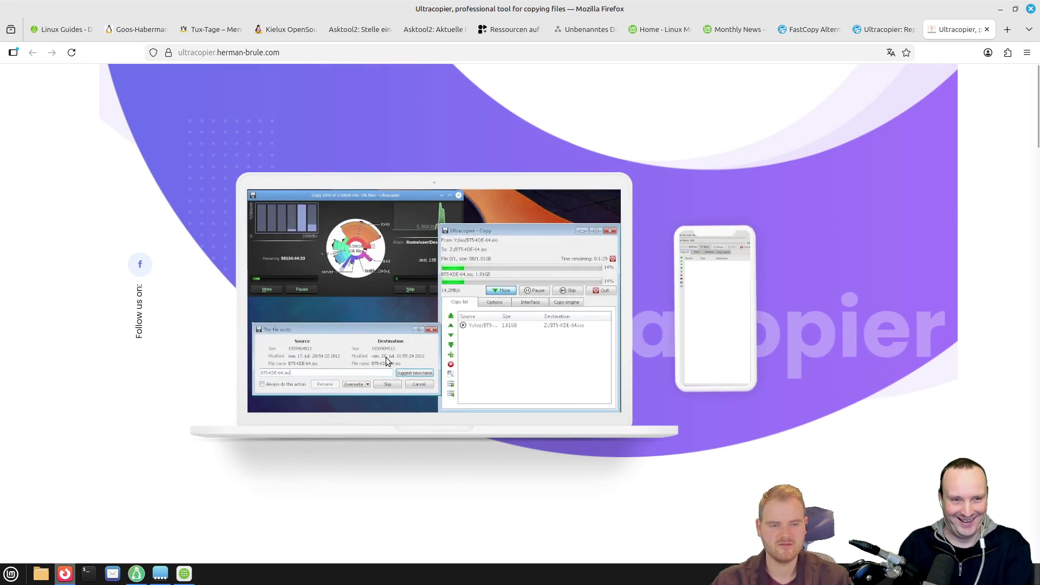
- Scroll the Ultracopier homepage down to its Download platforms section
scroll(386, 357, down, 15)
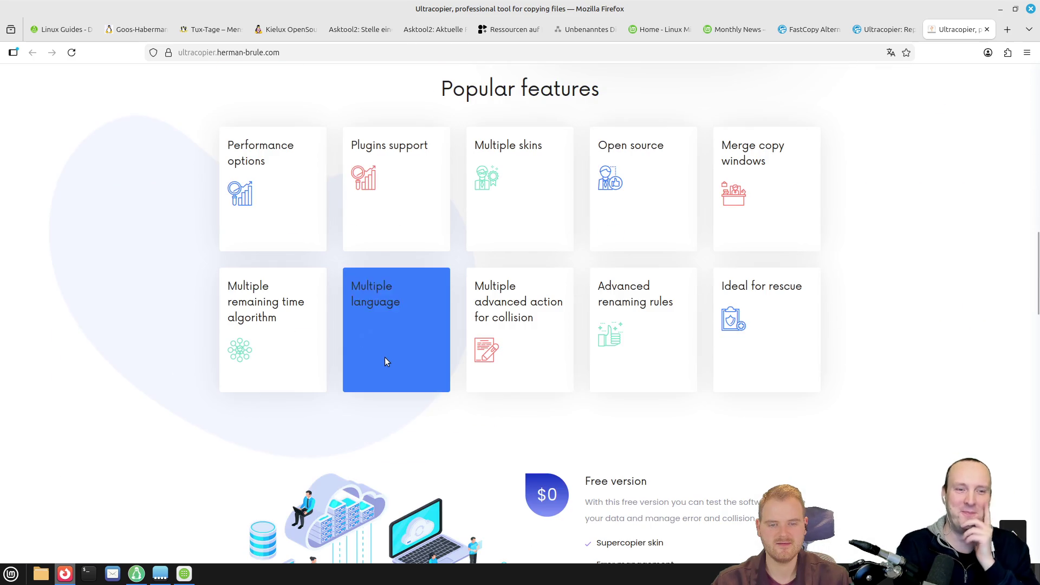
scroll(386, 357, down, 12)
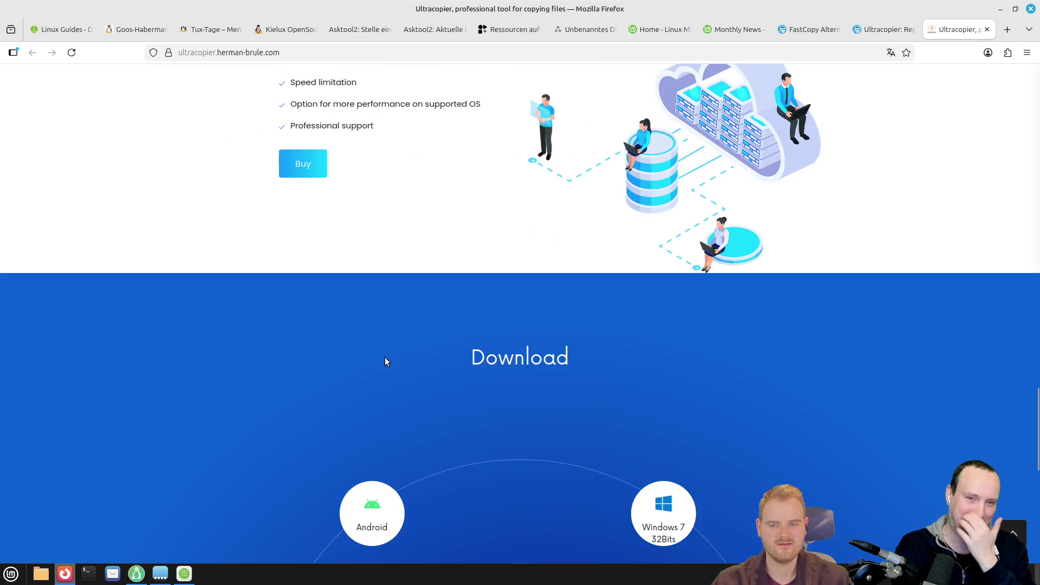
scroll(386, 362, down, 9)
scroll(386, 358, up, 2)
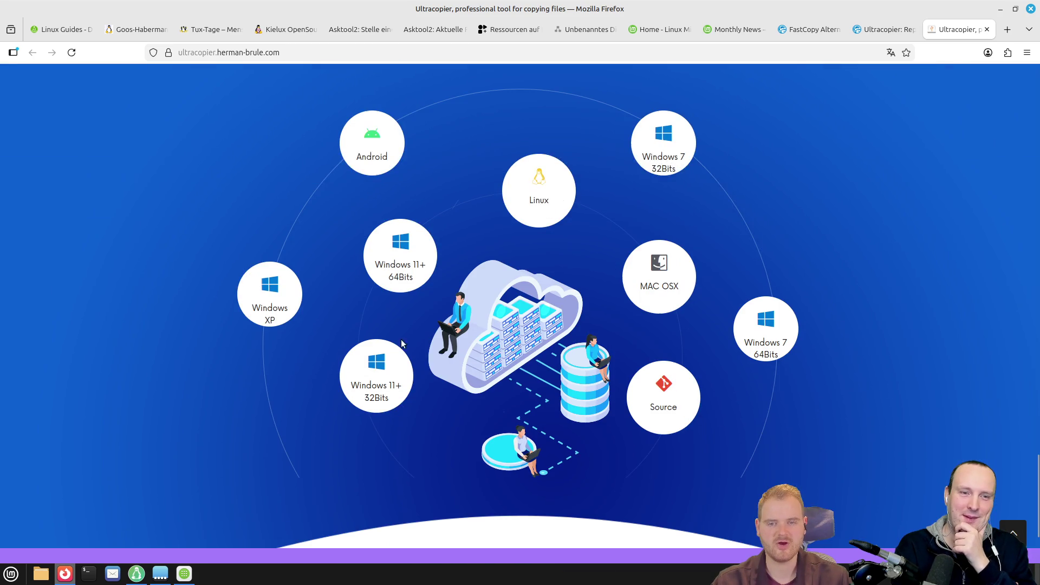
scroll(334, 365, down, 3)
scroll(757, 160, up, 9)
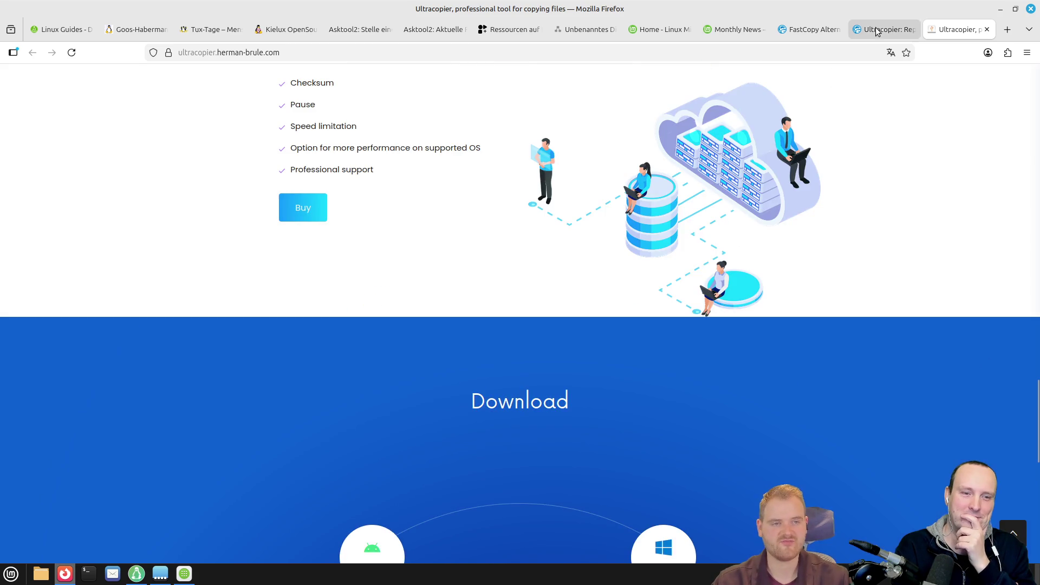
click(876, 29)
click(962, 30)
scroll(756, 281, down, 8)
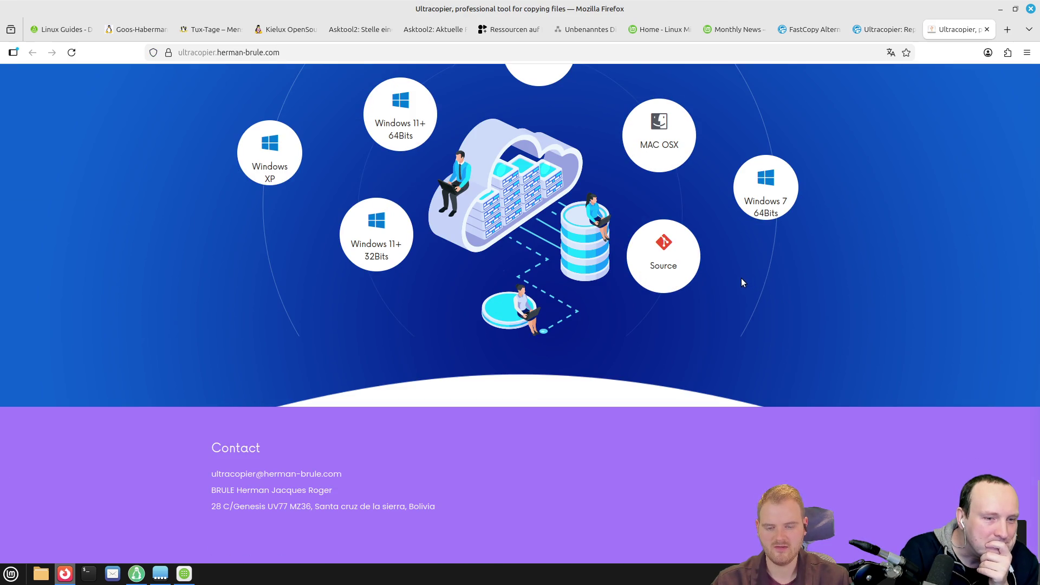
- Return to the FastCopy alternatives for Linux list on AlternativeTo
click(880, 30)
click(797, 32)
scroll(502, 265, down, 5)
scroll(323, 393, up, 10)
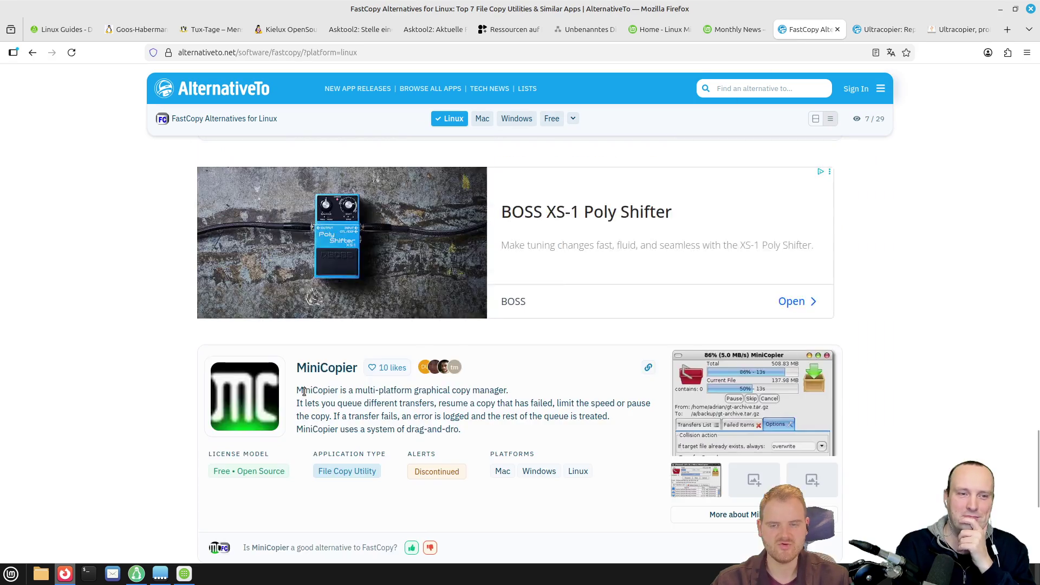
scroll(300, 373, up, 20)
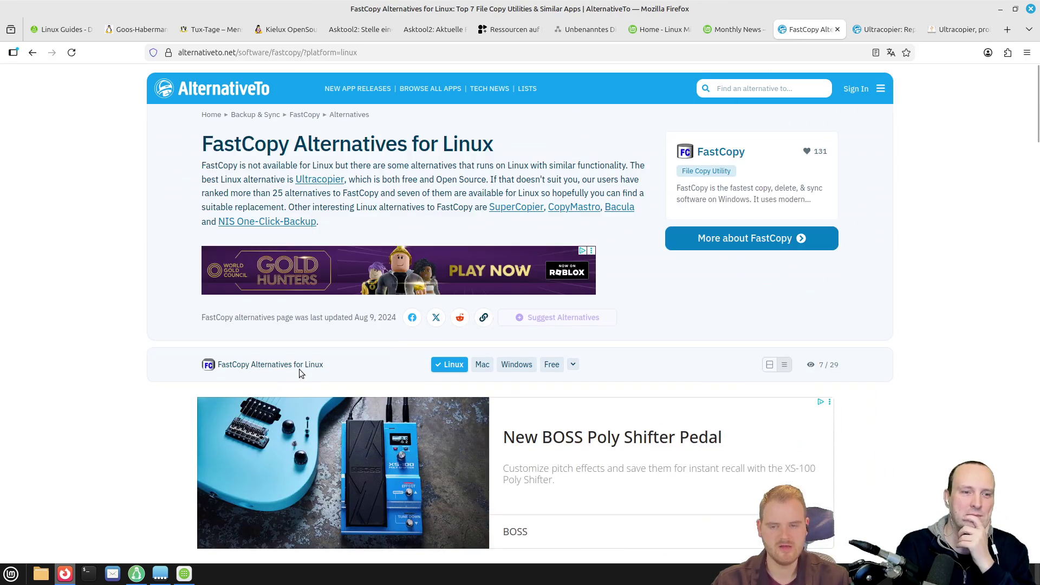
scroll(301, 373, down, 5)
- Search Grsync in Software Manager, open its details, then bring Firefox forward
click(185, 574)
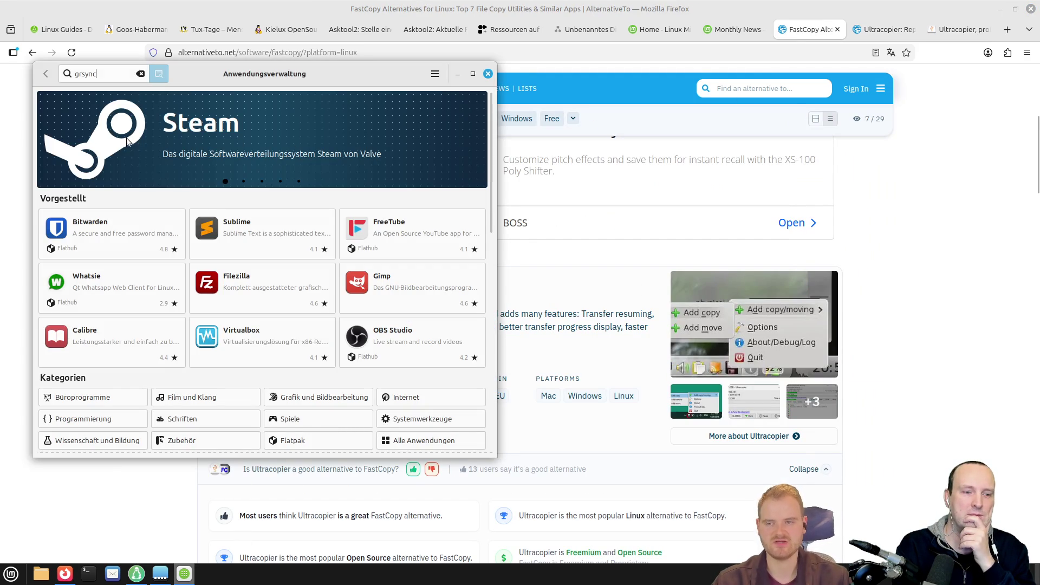
key(Return)
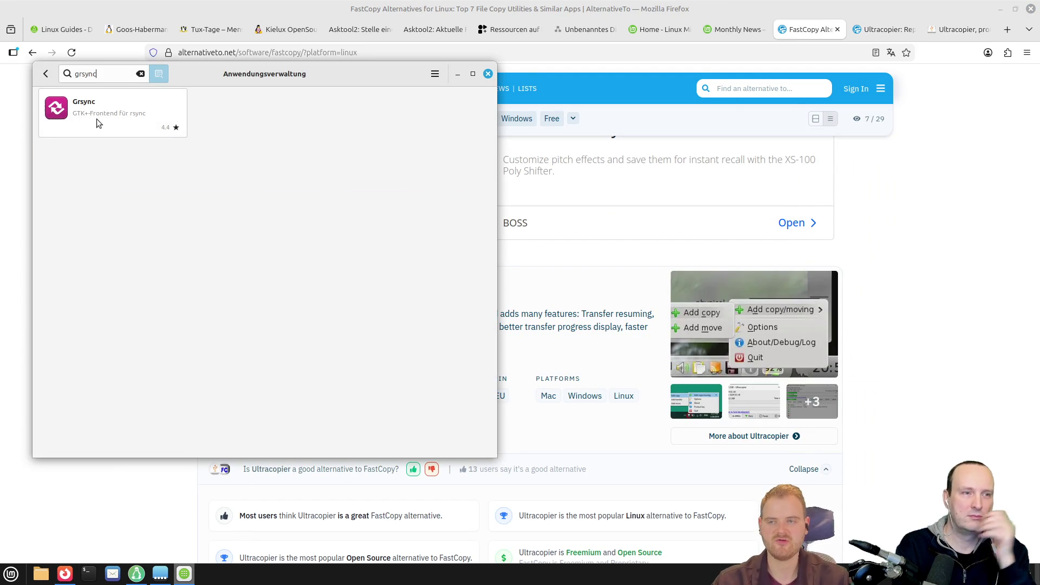
click(162, 131)
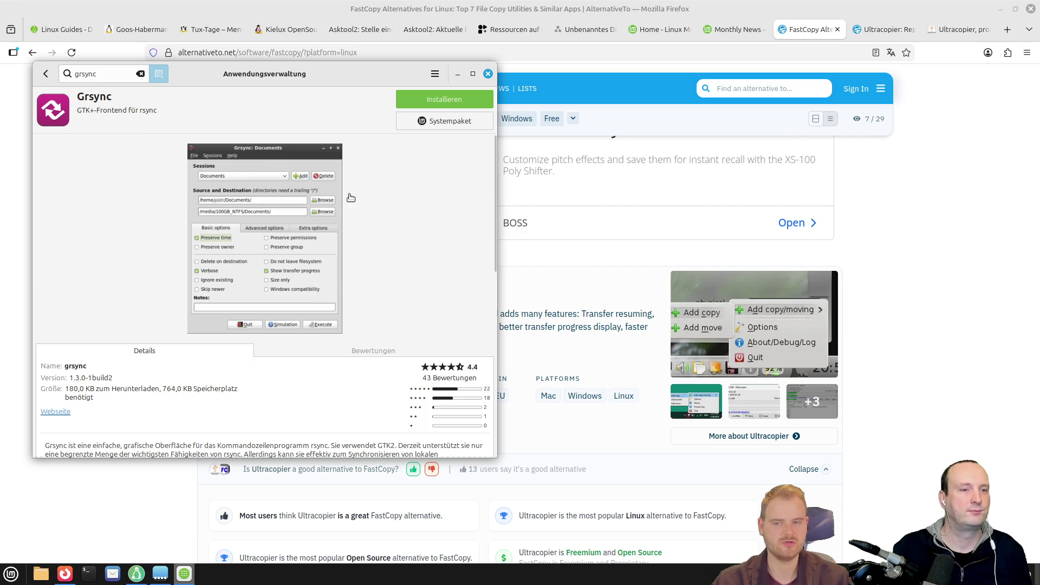
click(835, 264)
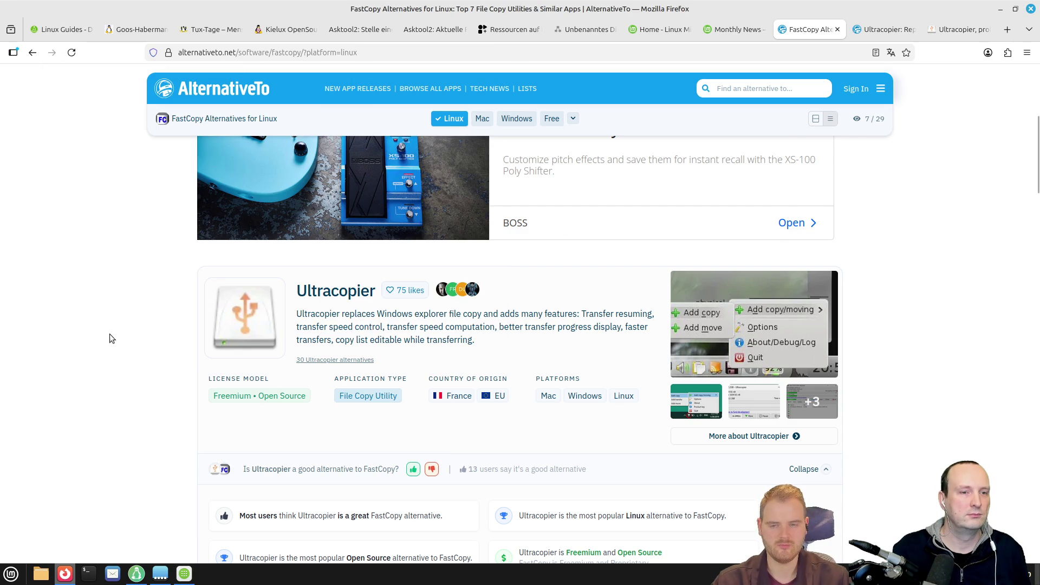
scroll(110, 332, down, 10)
scroll(112, 330, up, 4)
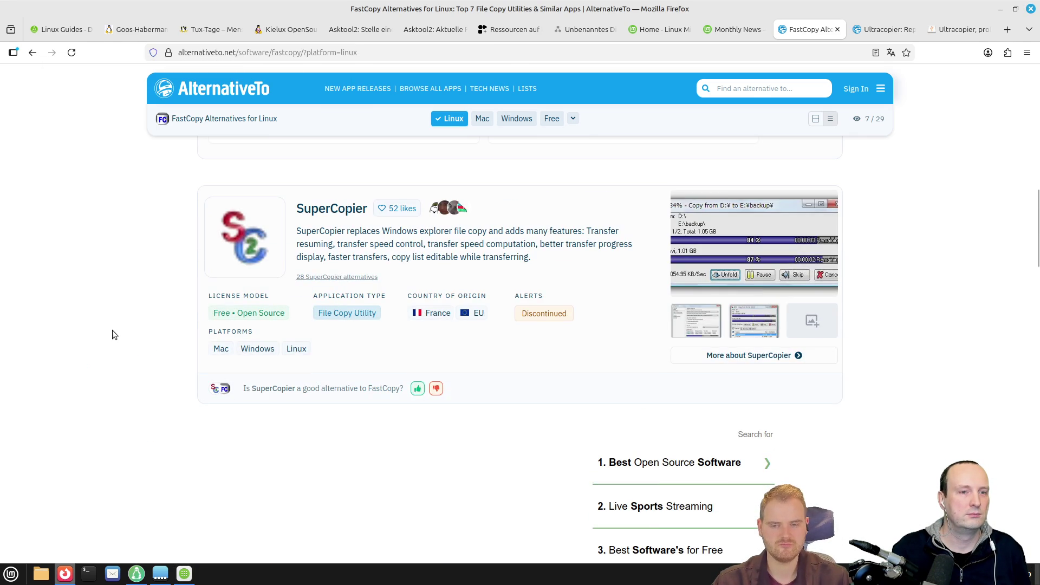
scroll(112, 330, down, 5)
scroll(112, 328, up, 5)
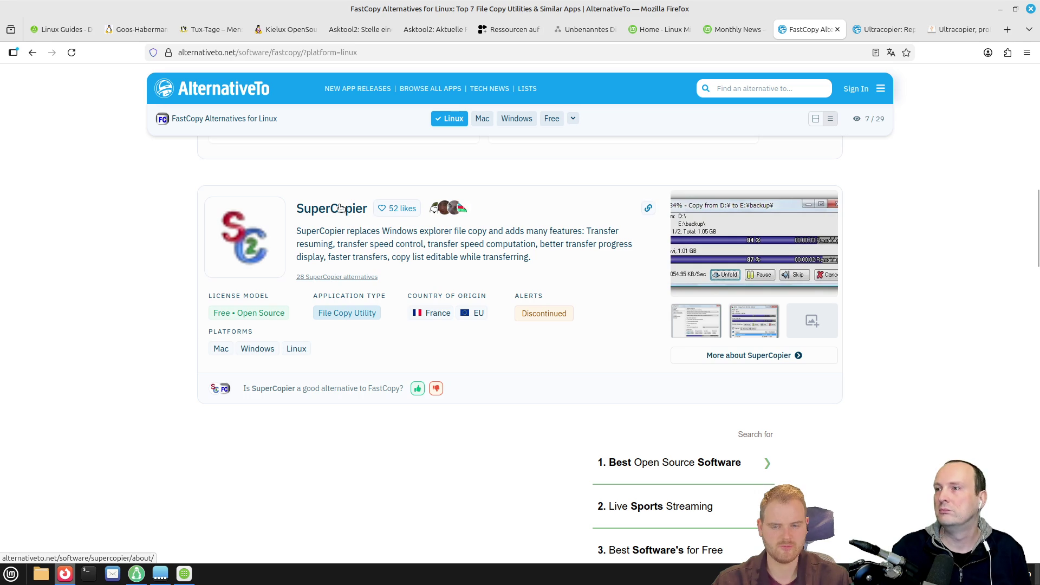
middle_click(295, 230)
scroll(112, 293, up, 10)
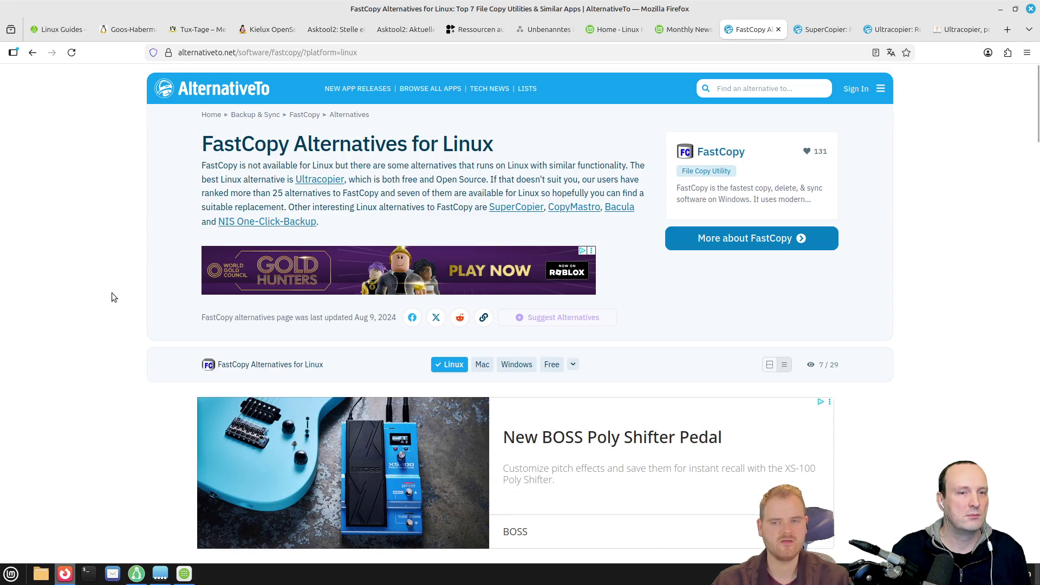
click(824, 29)
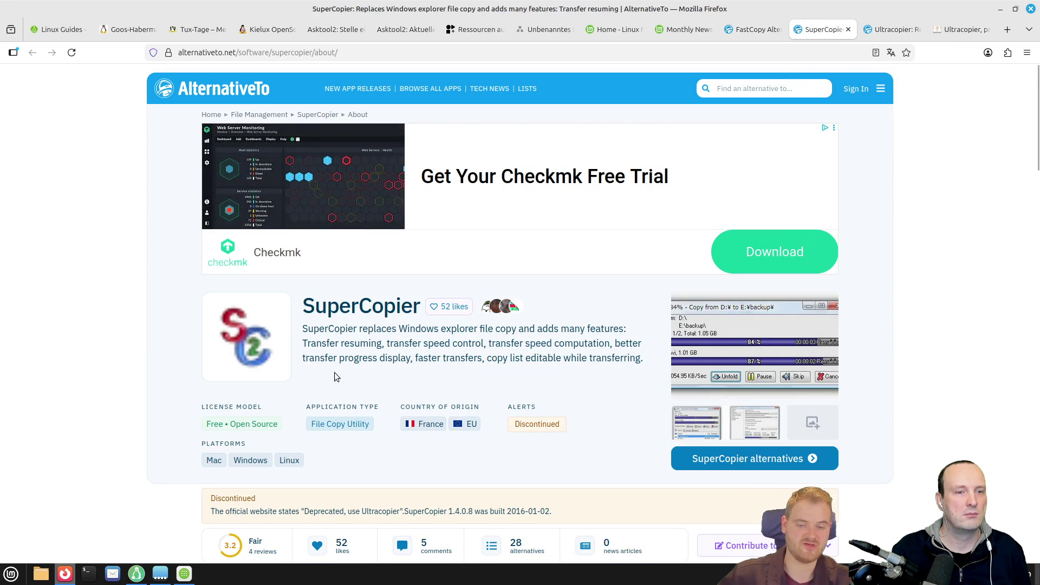
scroll(336, 374, down, 5)
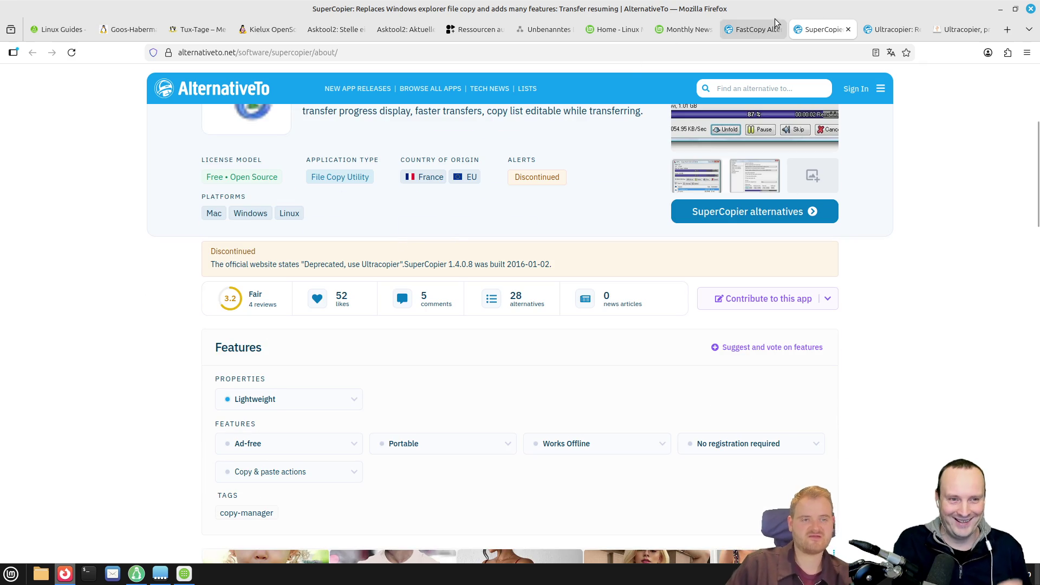
middle_click(812, 30)
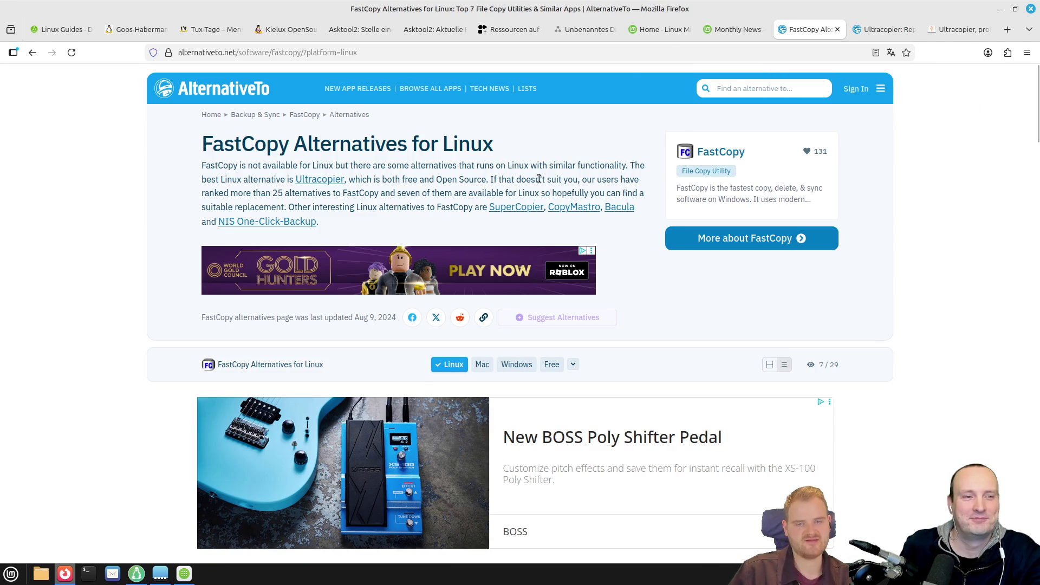
- Return to Ultracopier's AlternativeTo page and close the Software Manager showing Grsync
click(881, 30)
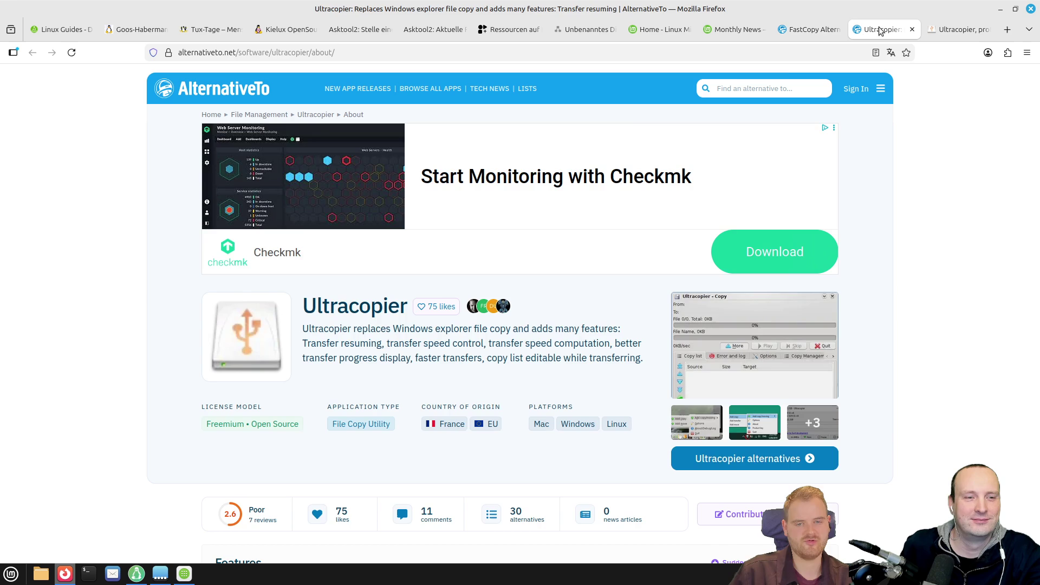
scroll(443, 366, down, 5)
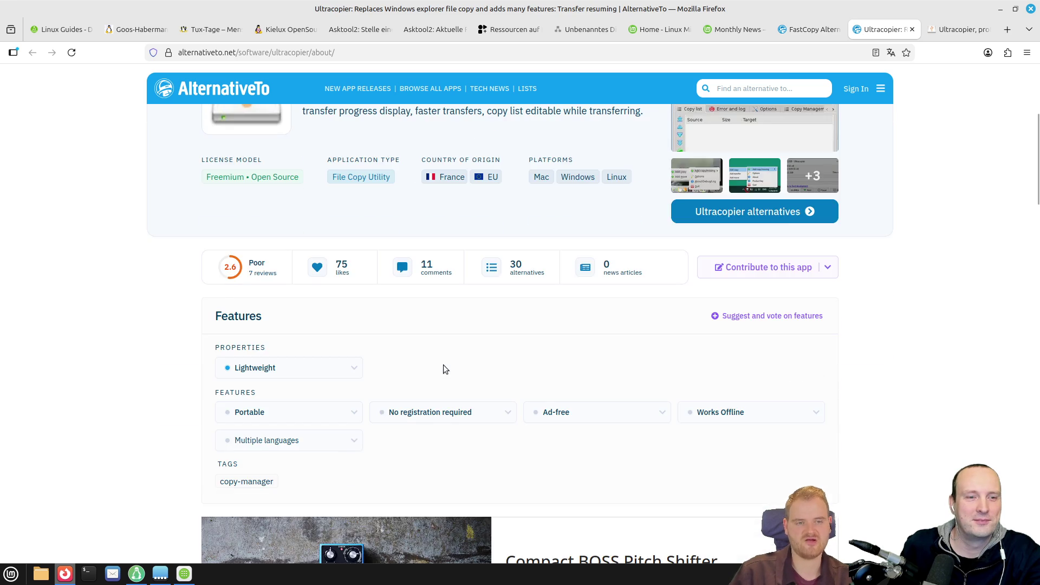
scroll(443, 368, down, 15)
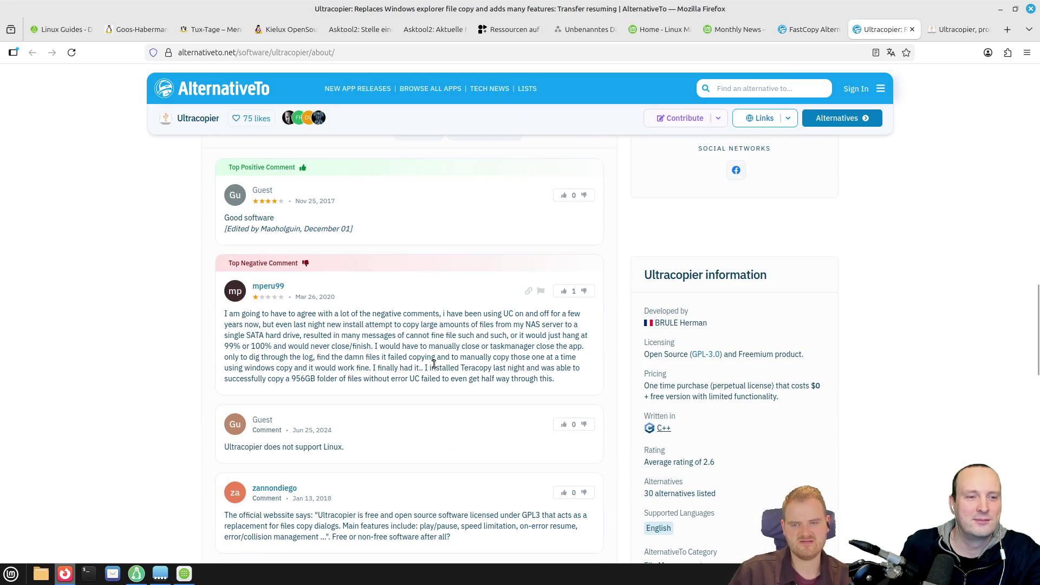
scroll(433, 364, up, 15)
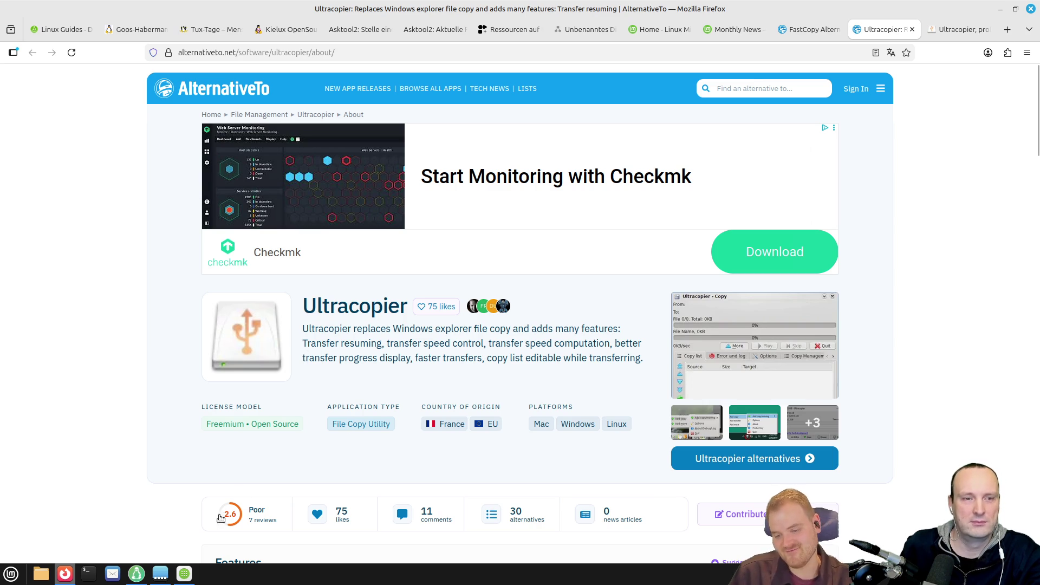
click(184, 573)
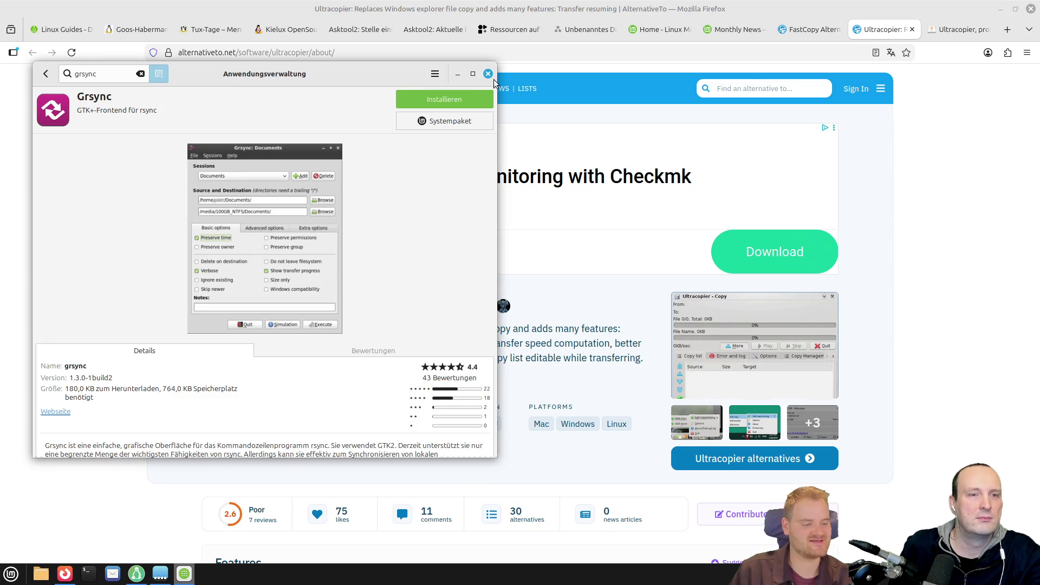
click(488, 75)
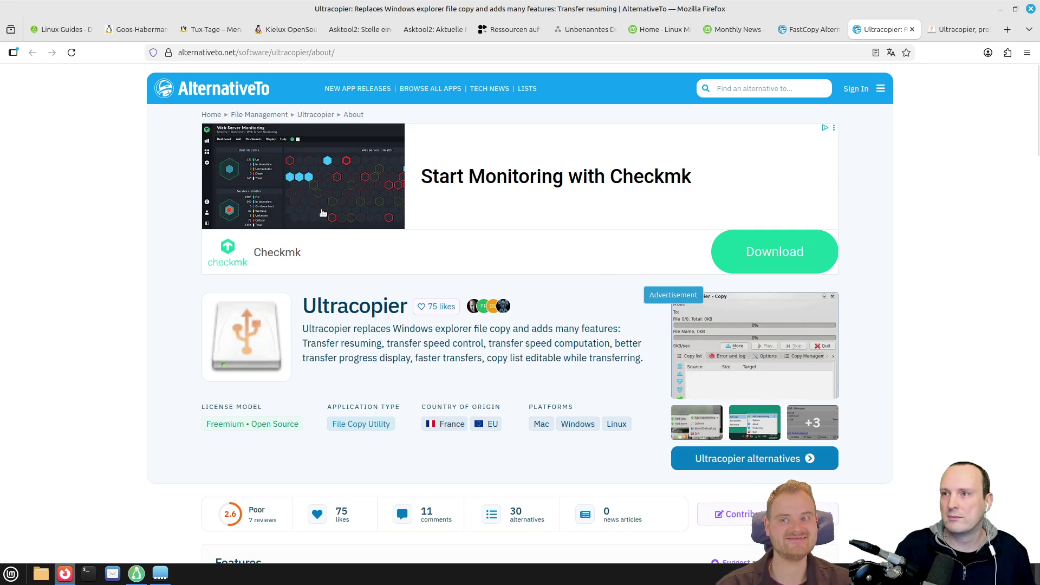
- Switch to the goos-habermann.de homepage tab
click(126, 40)
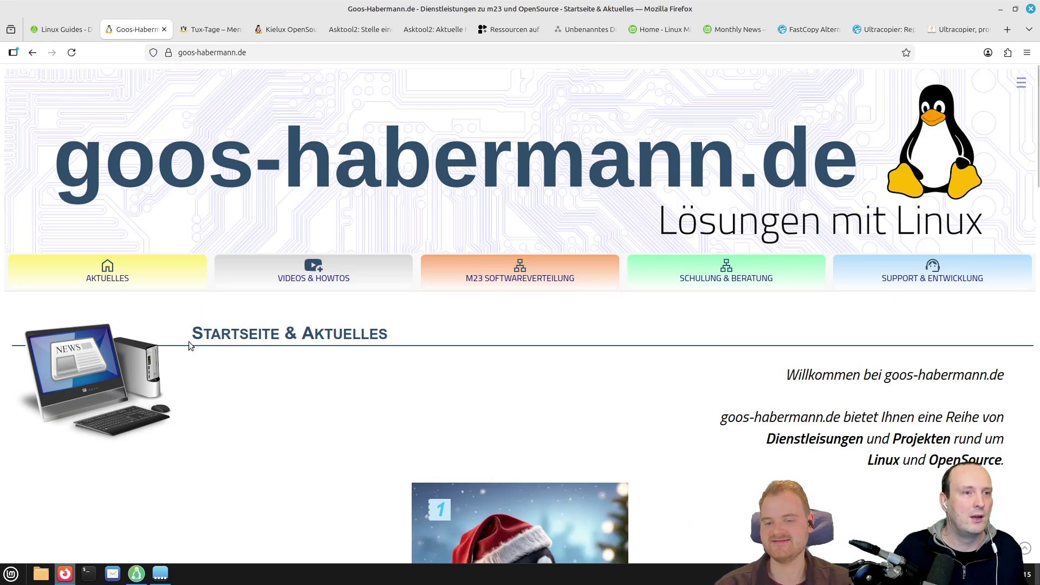
- Open door 1 of the goos-habermann.de penguin advent calendar, then return to the Santa-hat penguin picture
scroll(226, 379, down, 5)
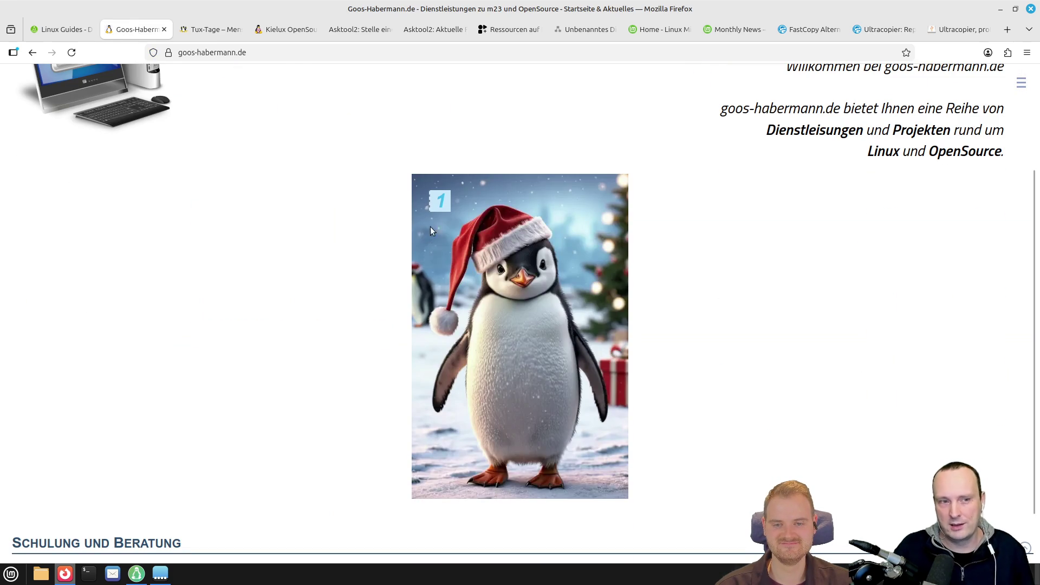
click(437, 199)
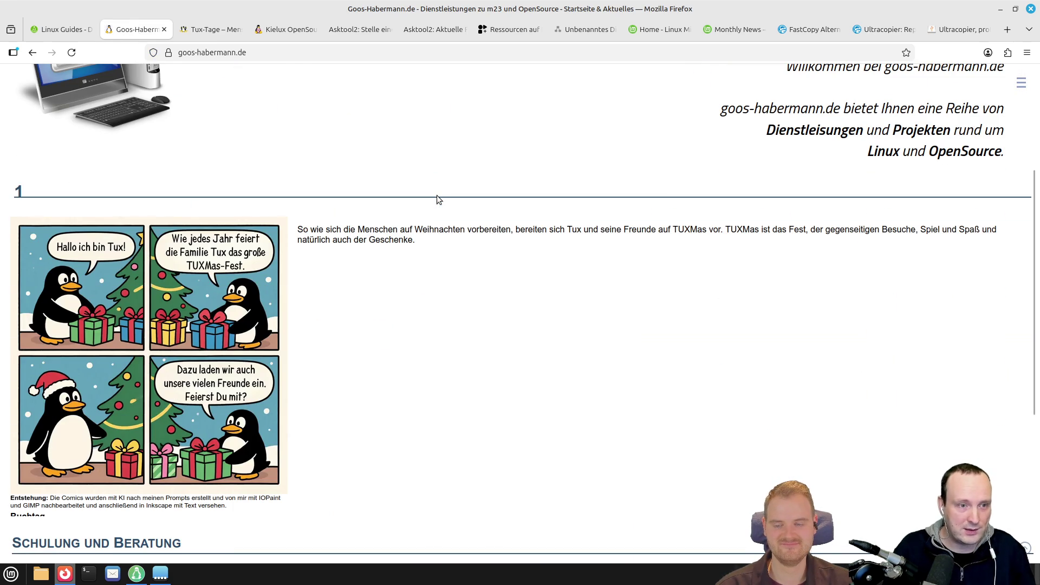
click(29, 61)
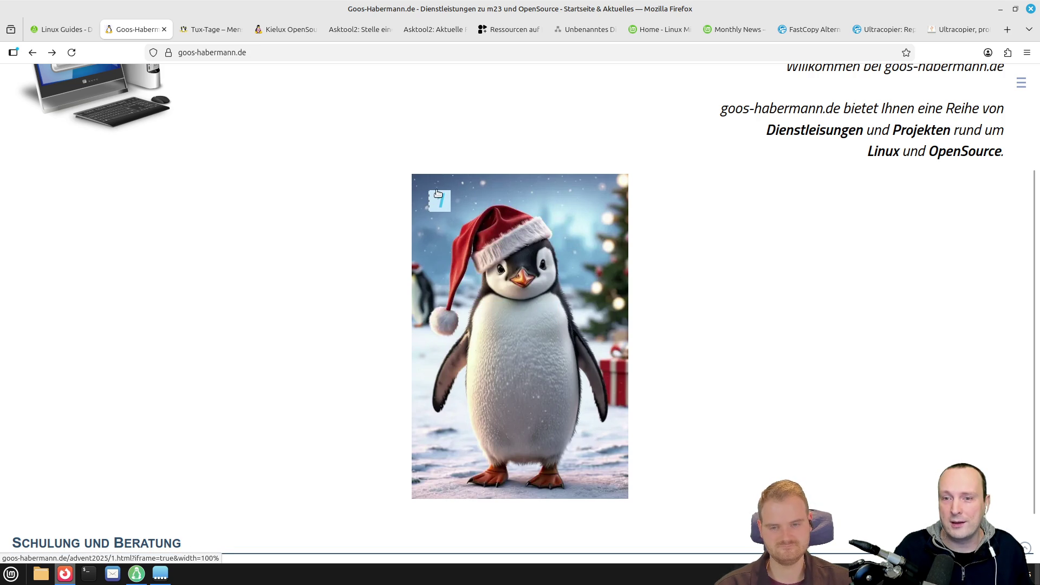
click(439, 201)
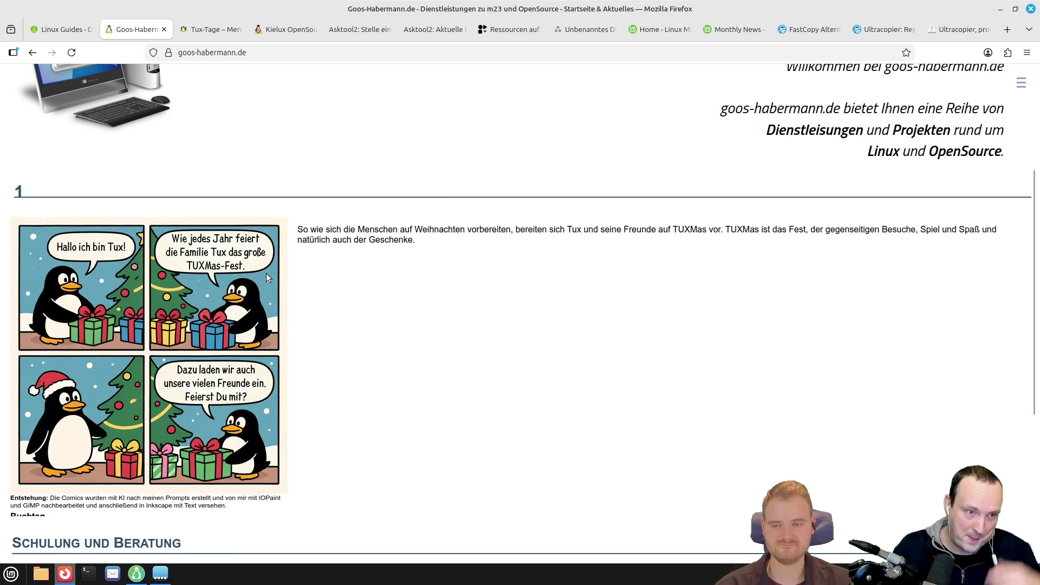
scroll(266, 273, down, 3)
scroll(266, 274, up, 3)
click(32, 53)
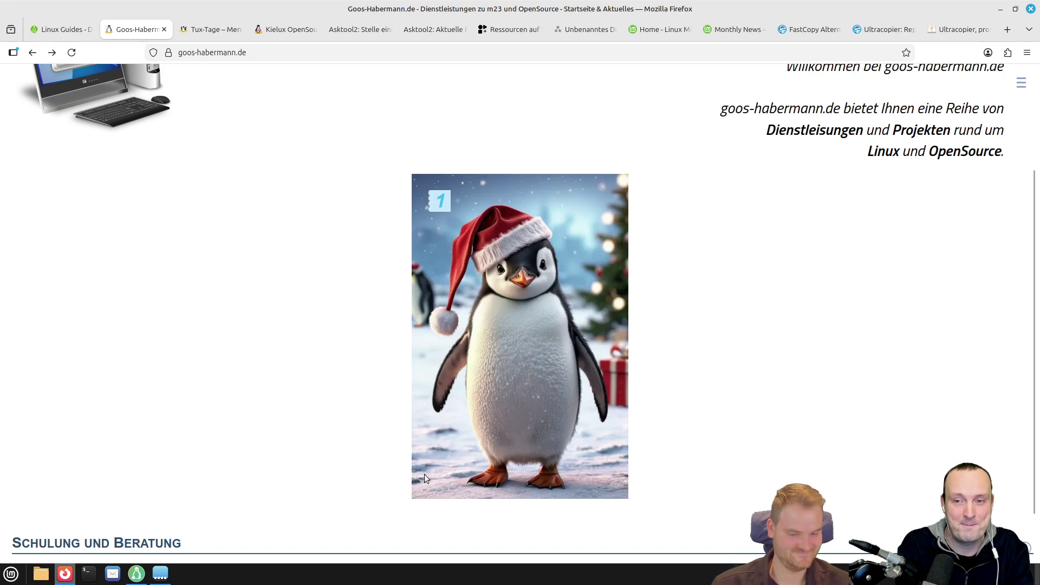
mouse_move(444, 426)
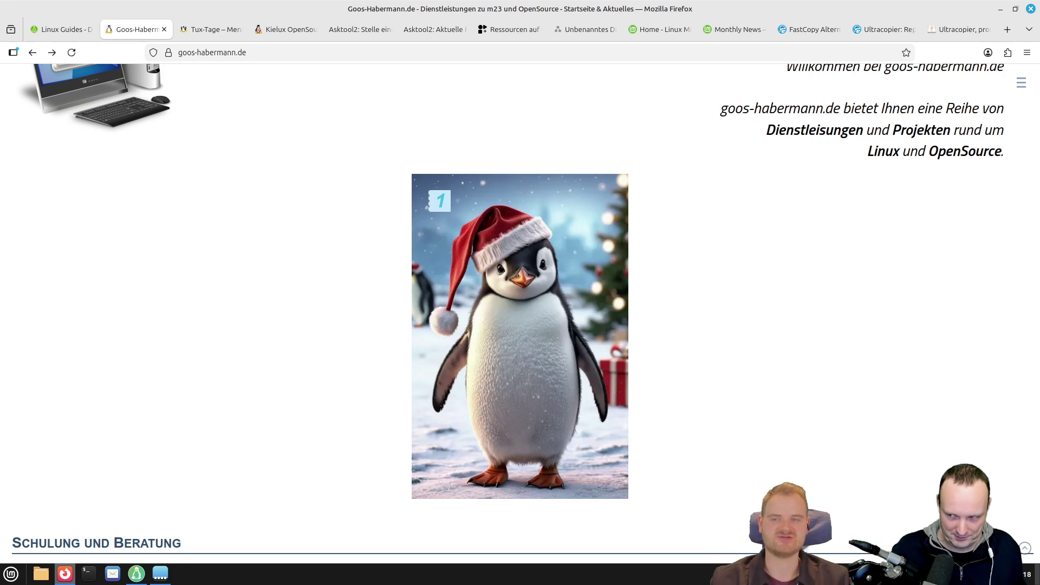
- In the Linux Guides tab, open the Livestream page at linuxguides.de/live from the Linux Guides menu
click(60, 29)
mouse_move(840, 94)
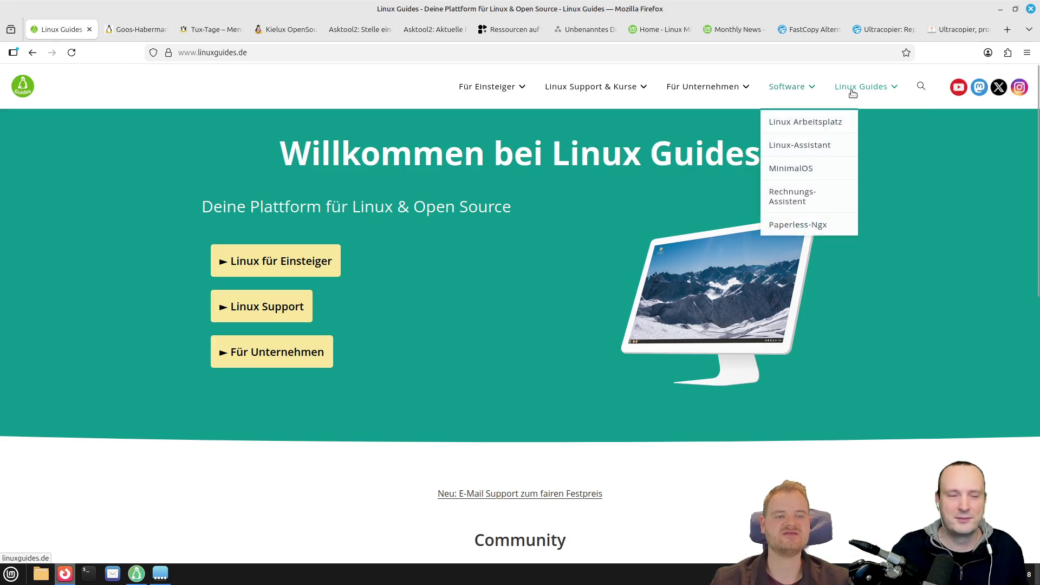
click(848, 197)
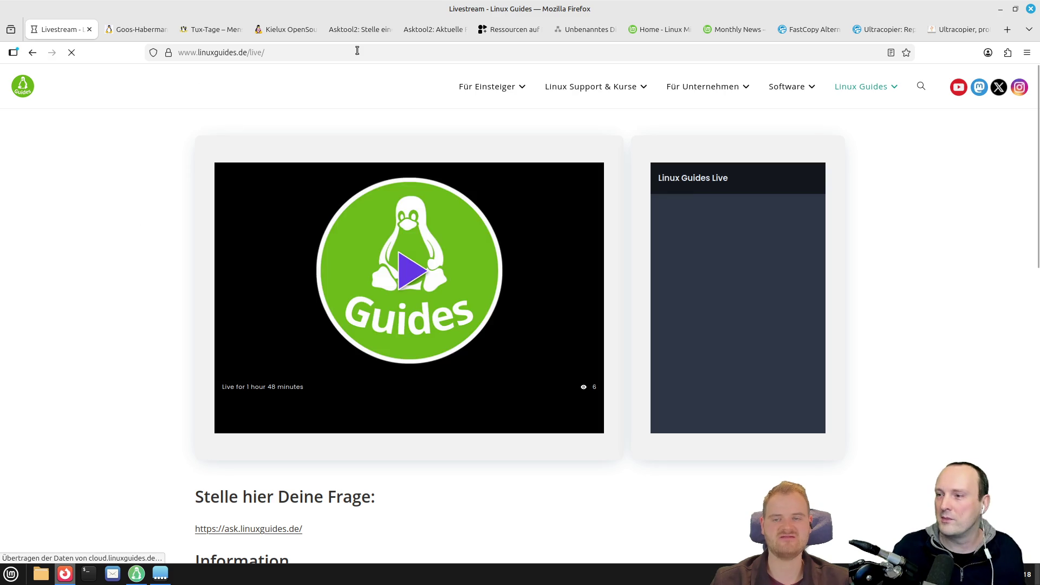
scroll(181, 238, down, 10)
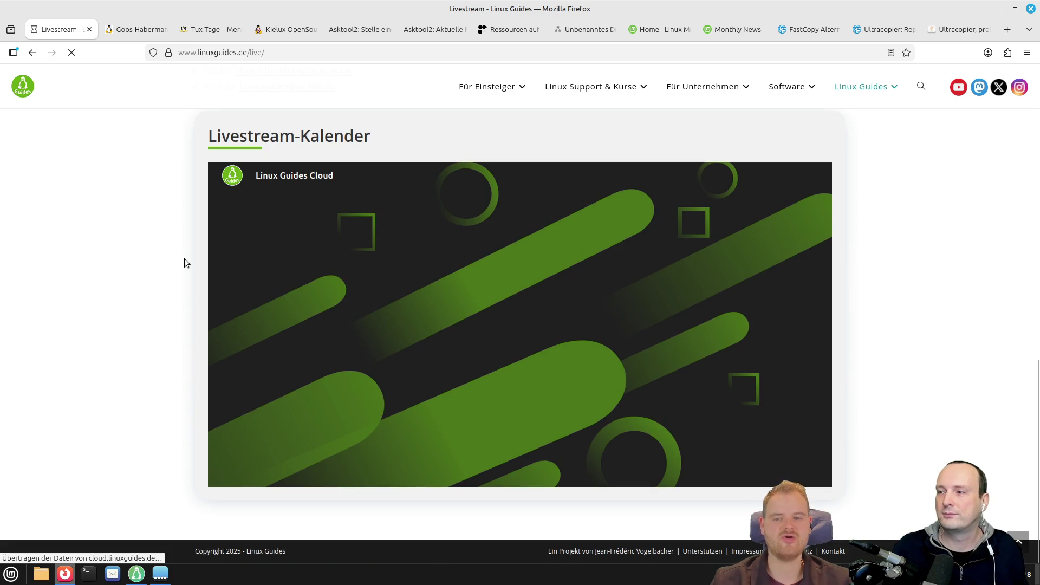
scroll(184, 263, up, 5)
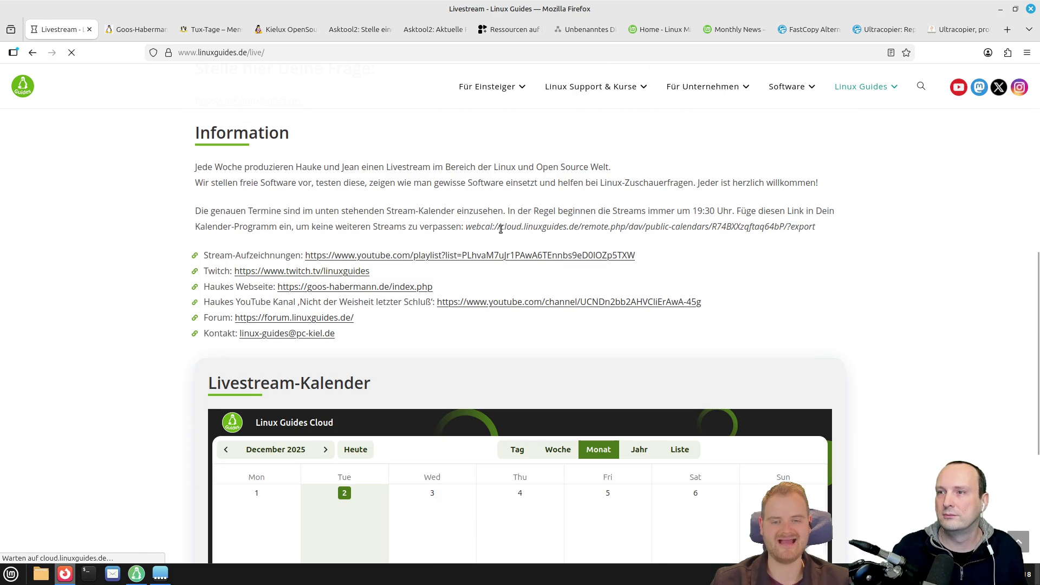
- Select the webcal subscription link, then scroll the Livestream-Kalender to the year-end stream on 30 December
drag(465, 227, 815, 221)
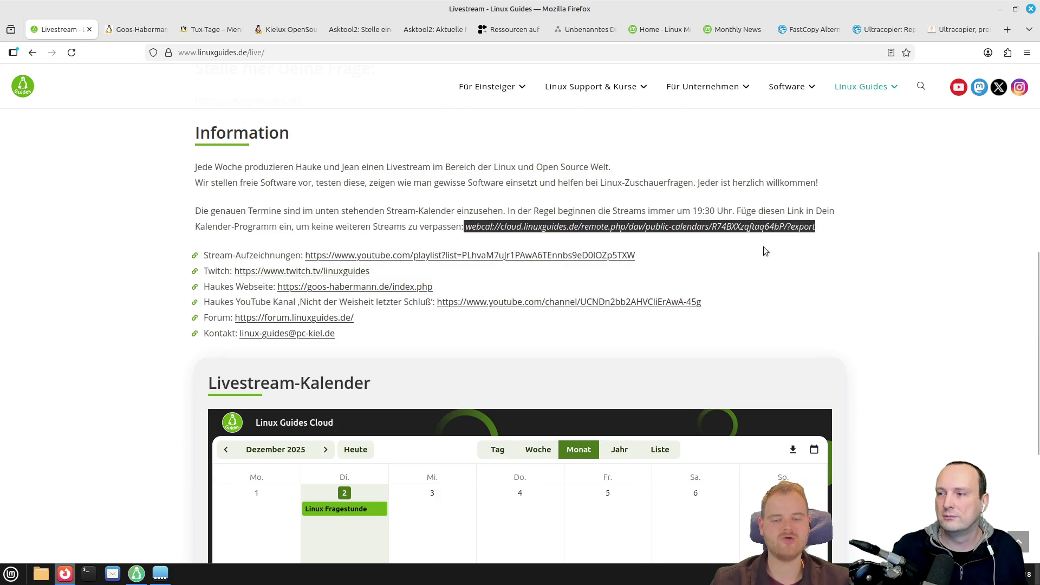
scroll(822, 232, down, 5)
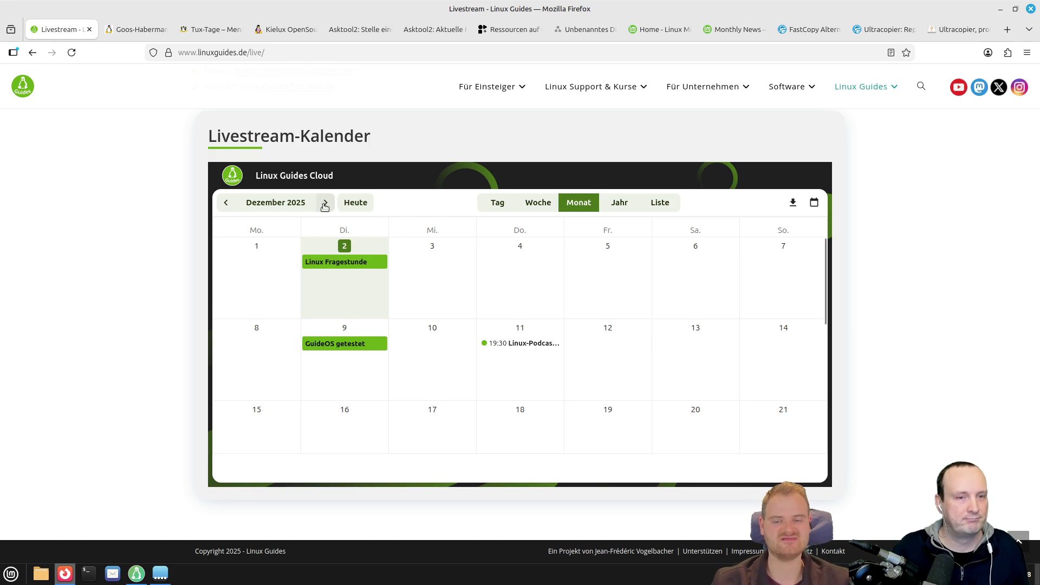
scroll(379, 310, down, 2)
scroll(380, 312, down, 5)
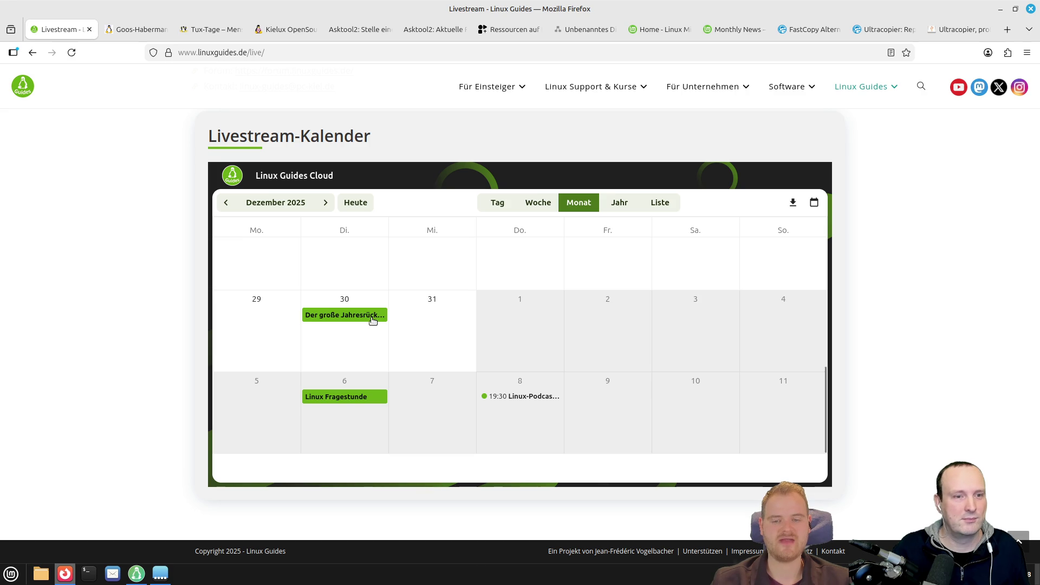
scroll(372, 317, up, 4)
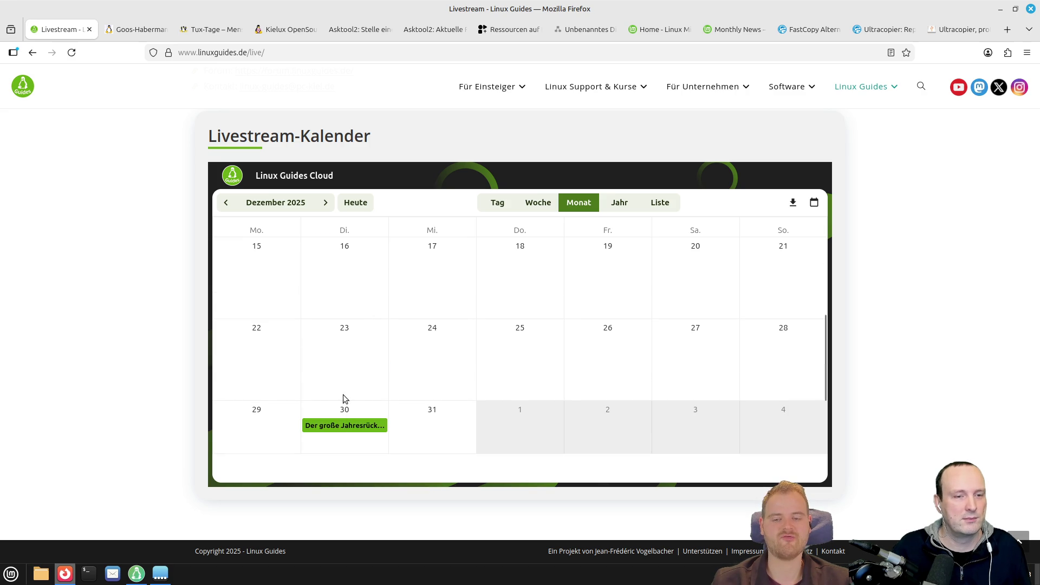
scroll(345, 413, down, 4)
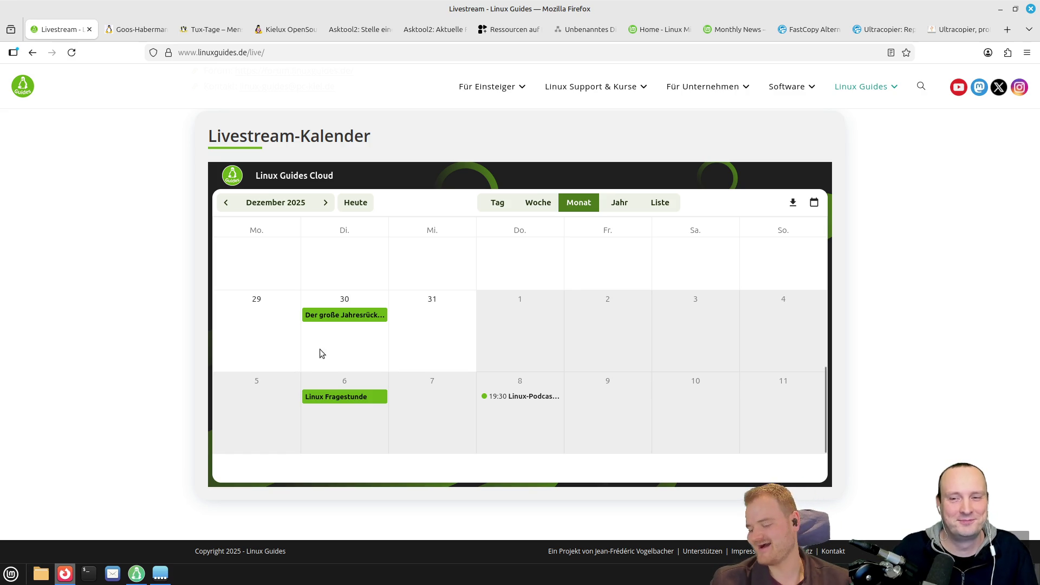
- Scroll the Livestream-Kalender back to early December 2025, showing Linux Fragestunde on the 2nd
scroll(319, 349, up, 5)
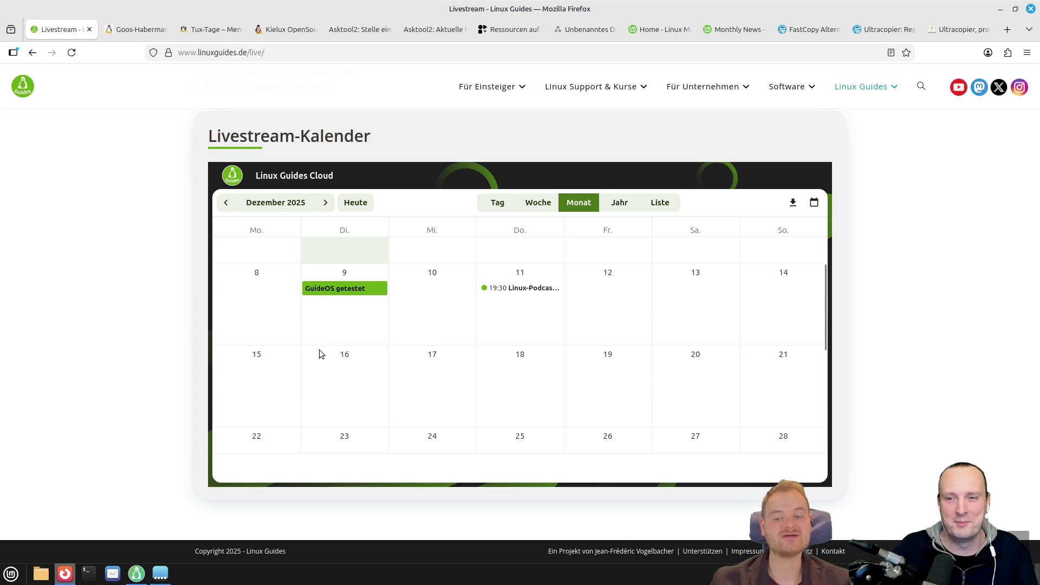
scroll(319, 350, up, 2)
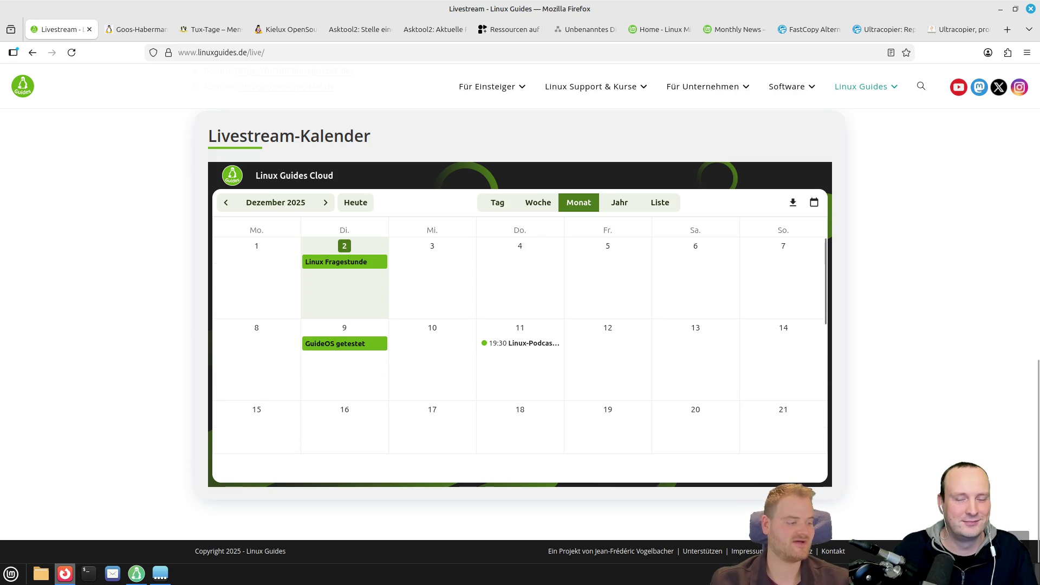